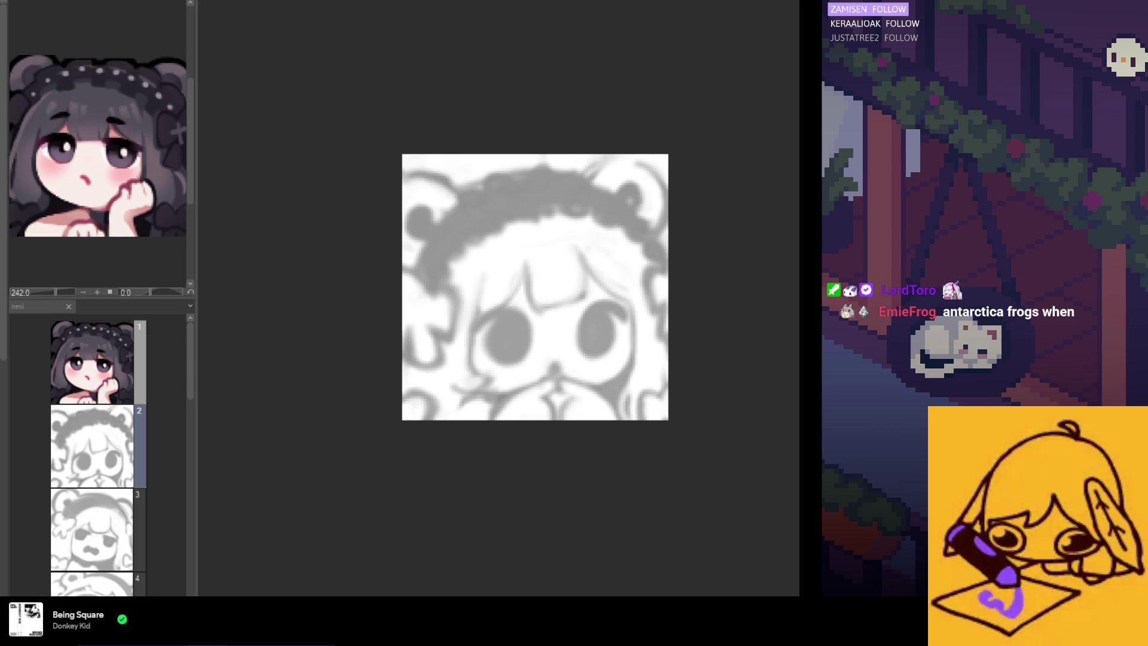
Step: View the finished coloured emote as reference, then return to the sketch frame
left_click(180, 341)
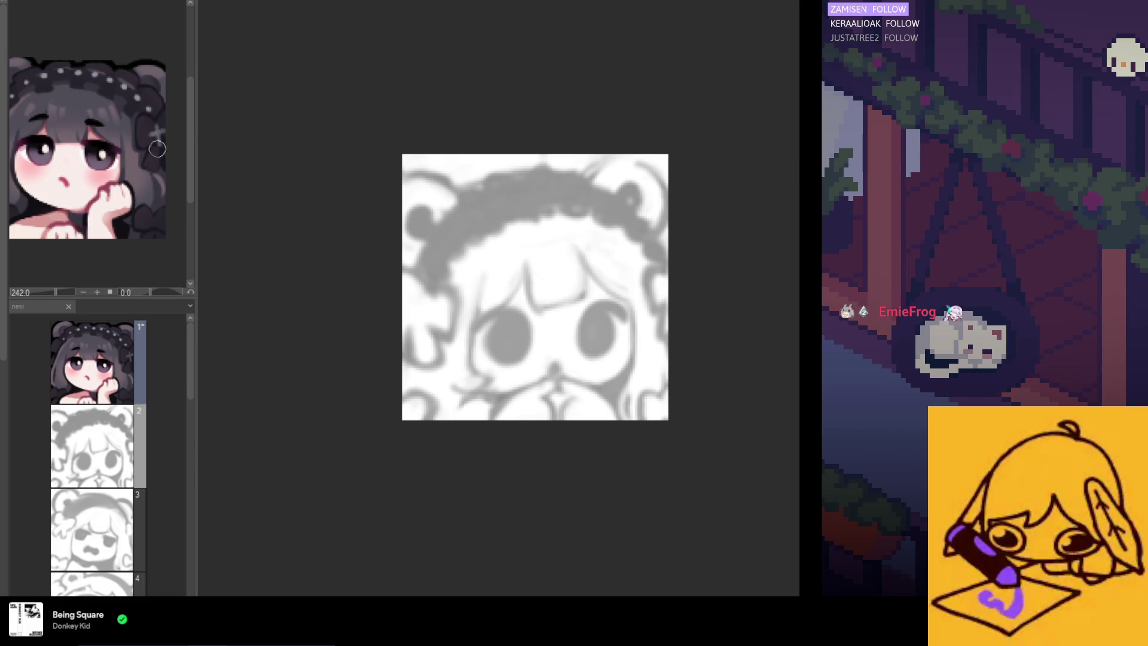
scroll(155, 179, "down", 2)
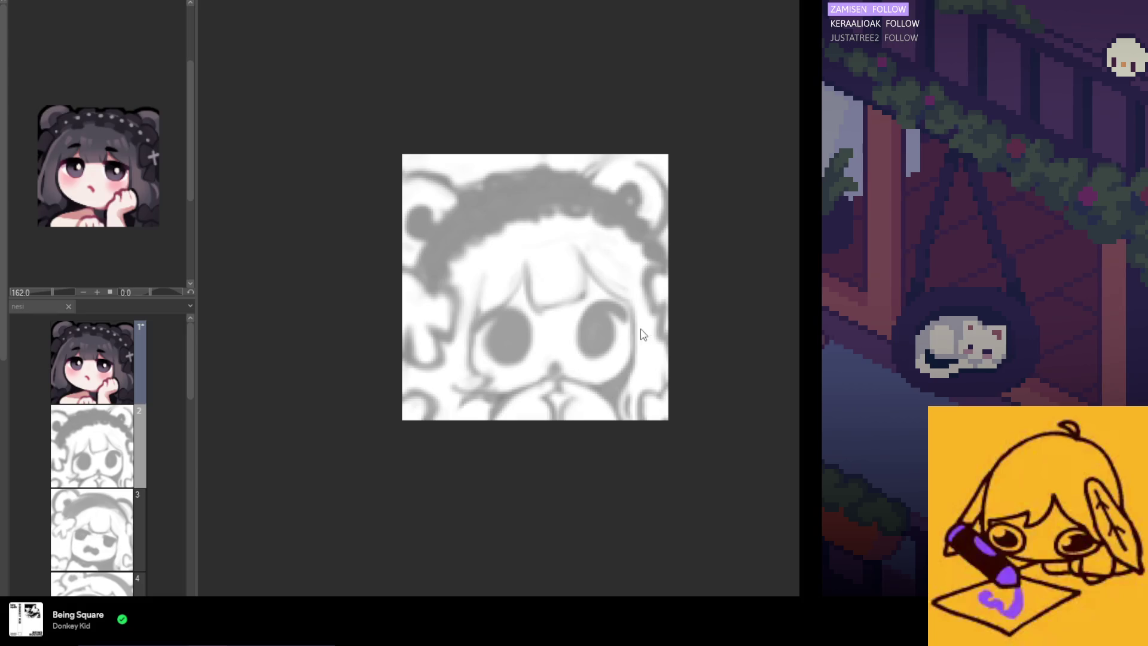
key("Right")
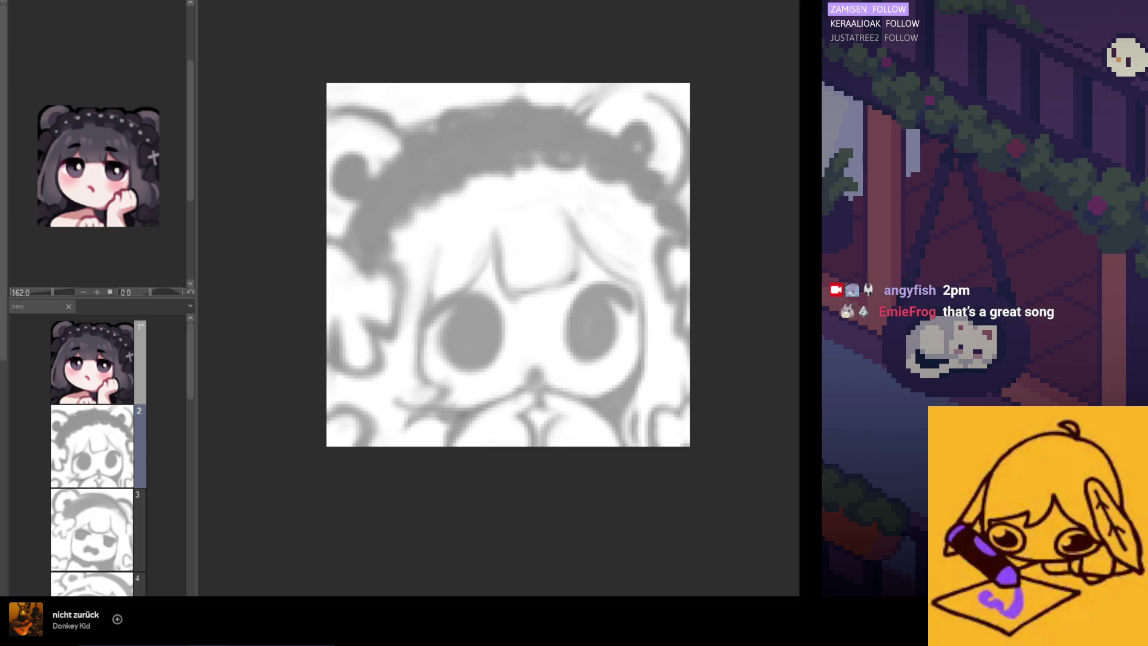
Step: Adjust the canvas zoom while the bear-eared sketch is faded to a barely visible grey
scroll(514, 412, "down", 2)
scroll(568, 397, "up", 1)
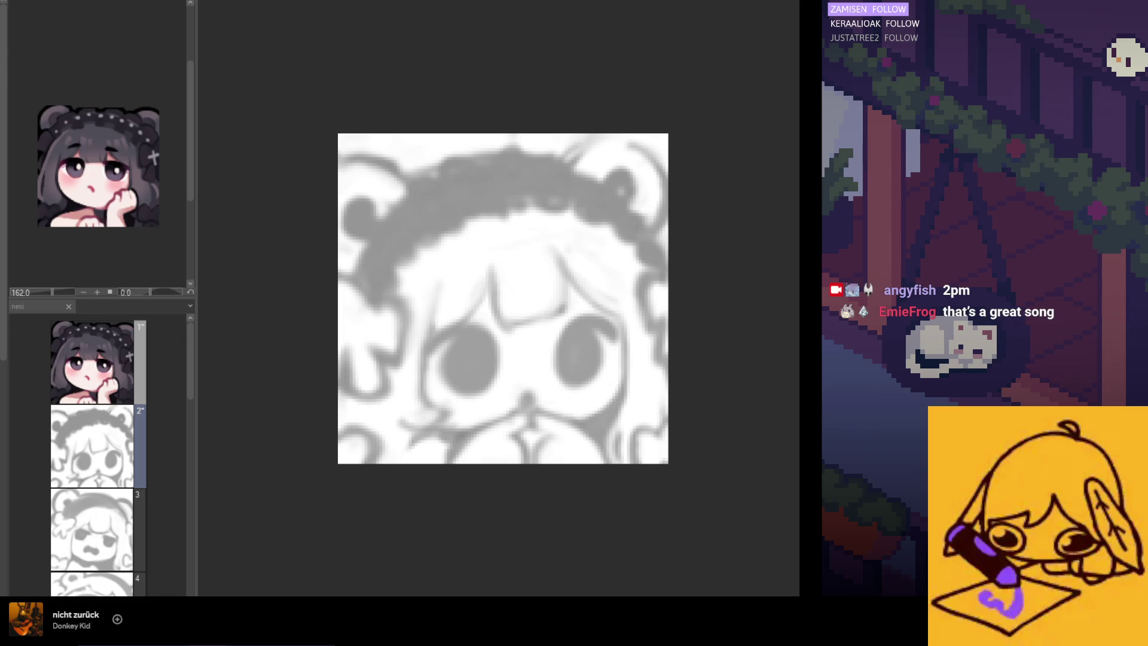
scroll(576, 295, "down", 2)
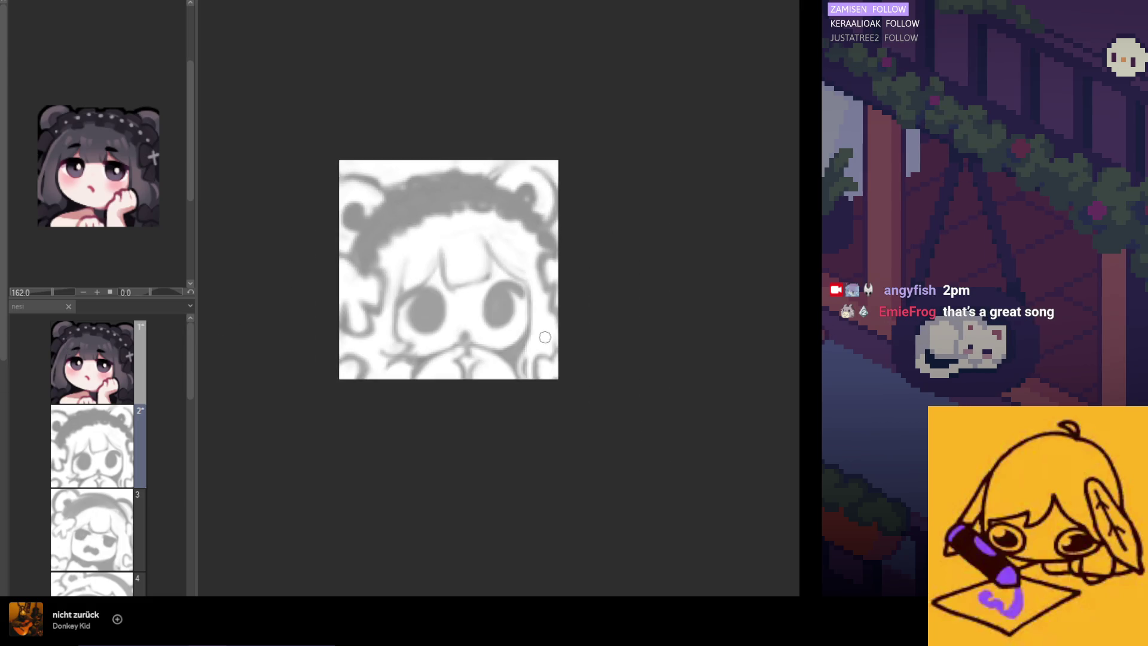
scroll(384, 209, "up", 1)
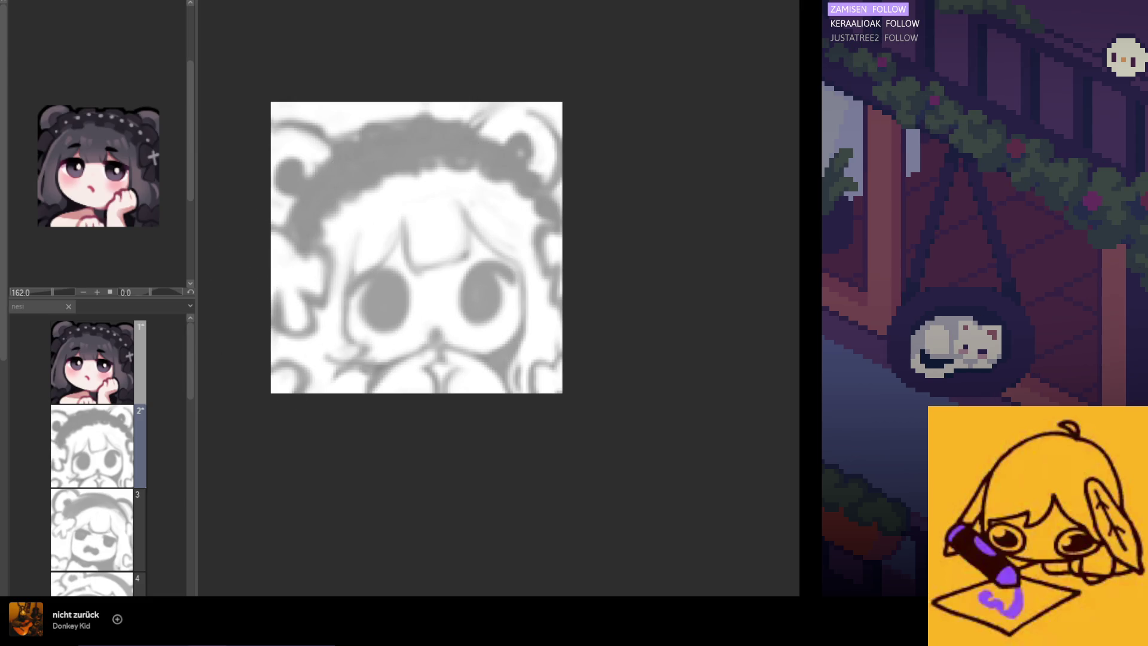
scroll(272, 374, "down", 3)
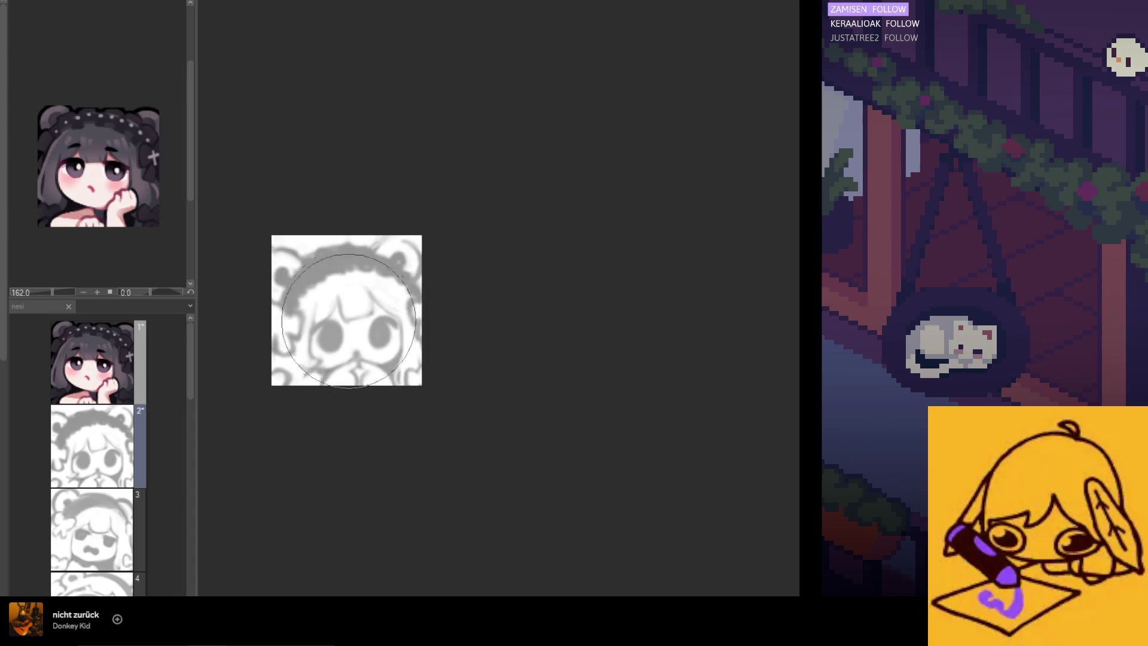
scroll(557, 317, "down", 1)
scroll(269, 303, "up", 1)
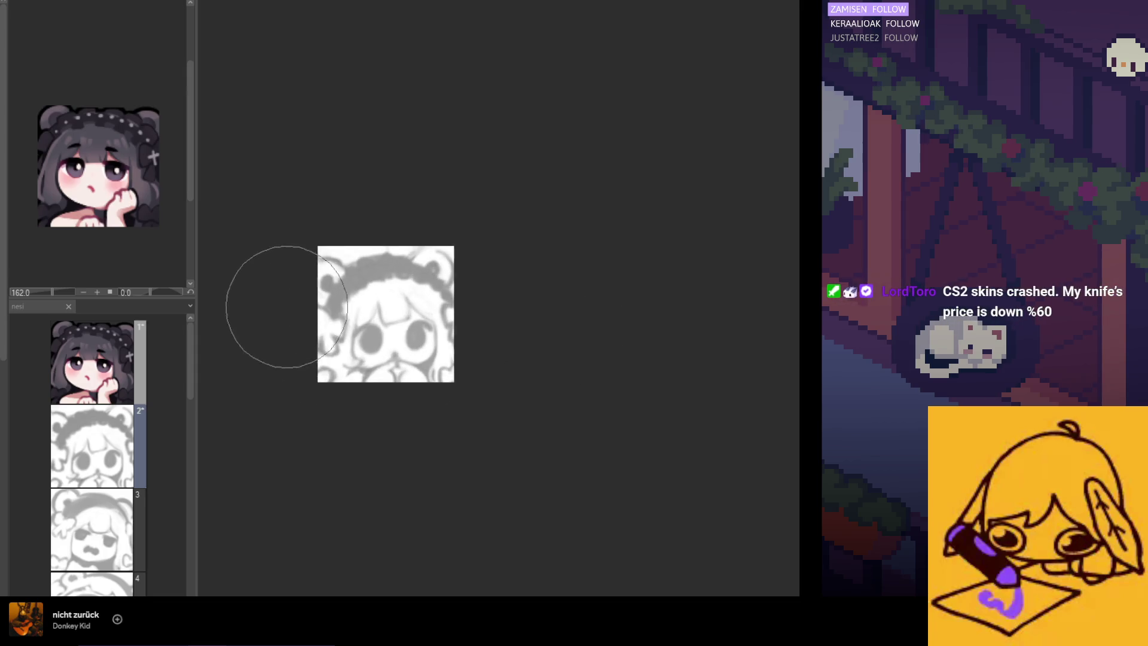
scroll(269, 303, "up", 3)
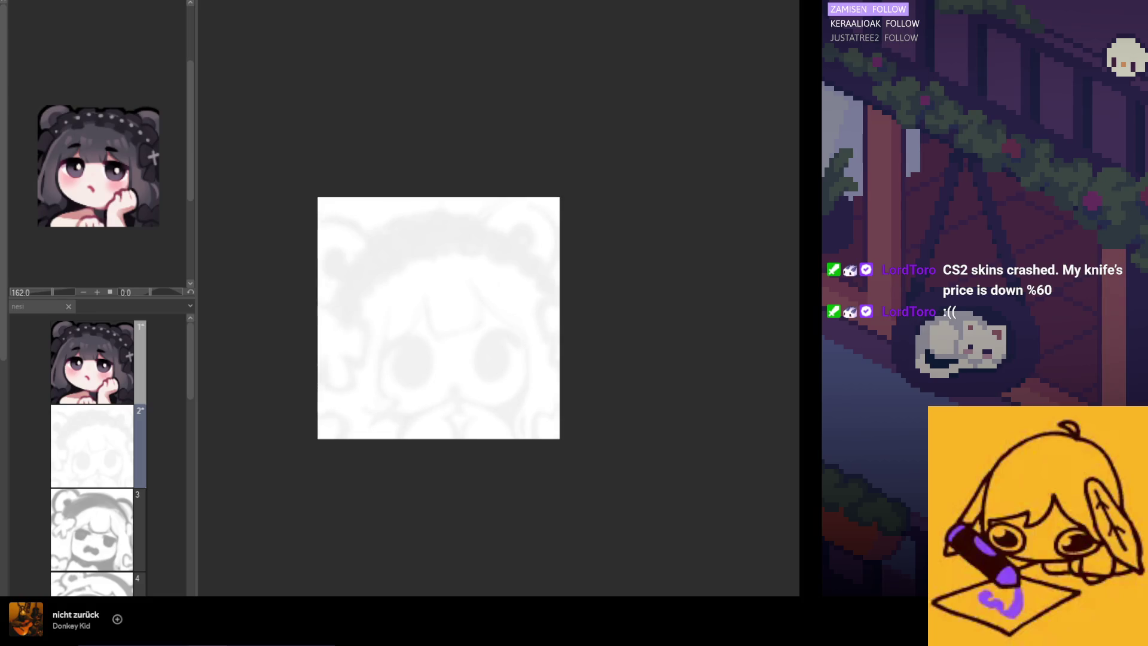
scroll(583, 429, "up", 1)
scroll(325, 313, "up", 1)
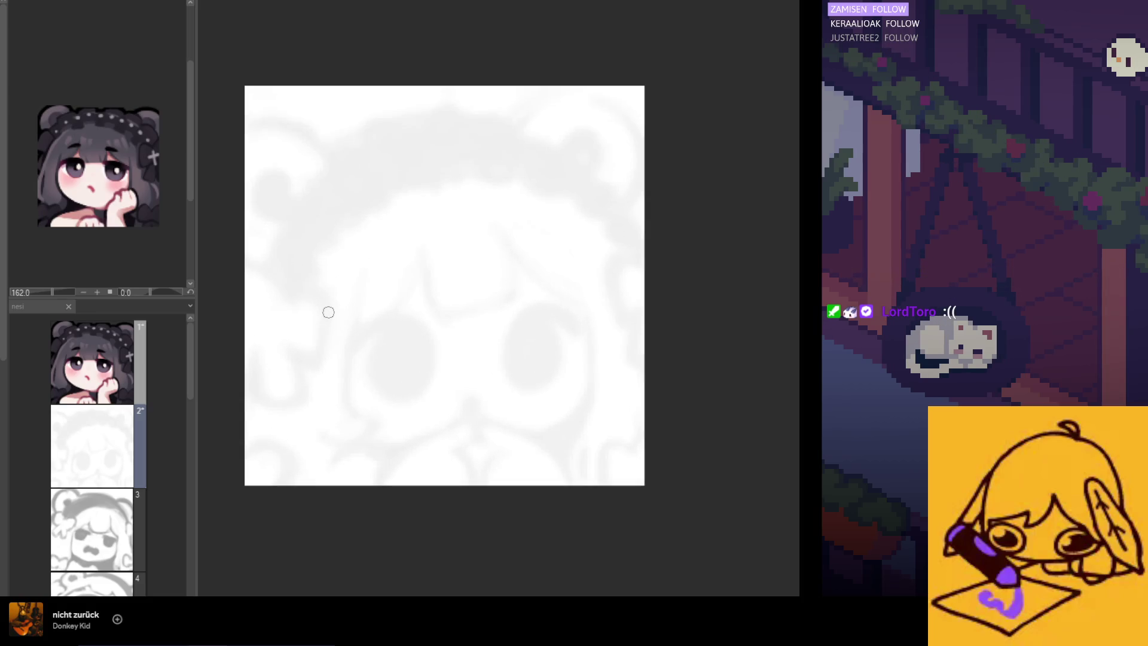
Step: Test a curved stroke over the left eye, undo it, and return to the sketch frame
left_click_drag(411, 316, 366, 342)
key("ctrl+z")
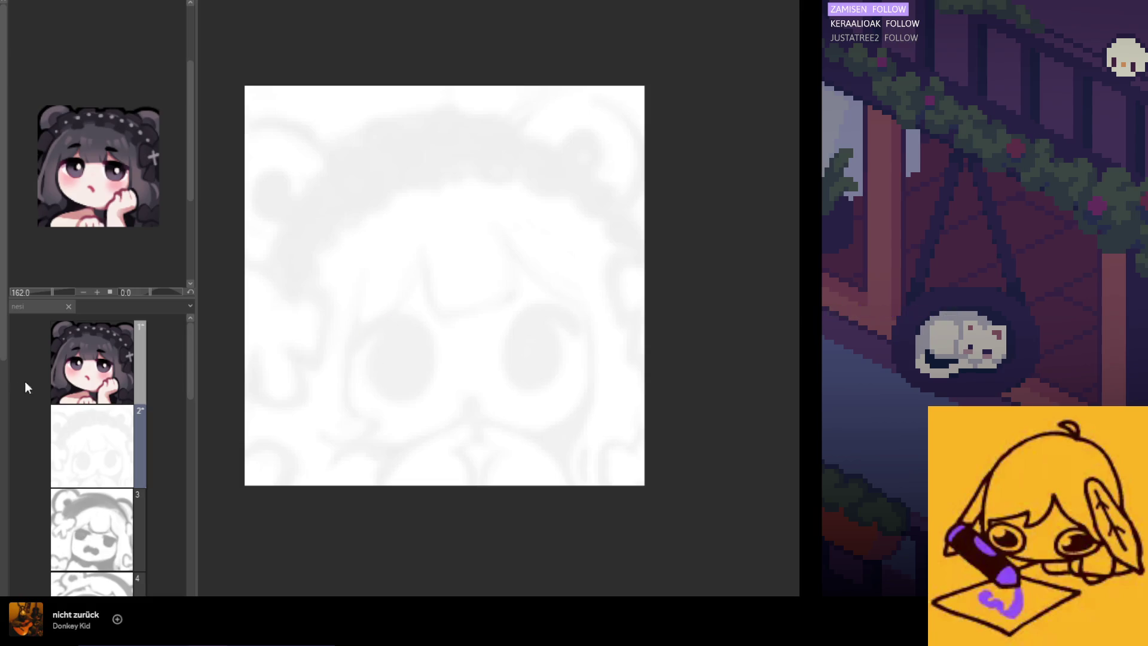
key("alt+bracketright")
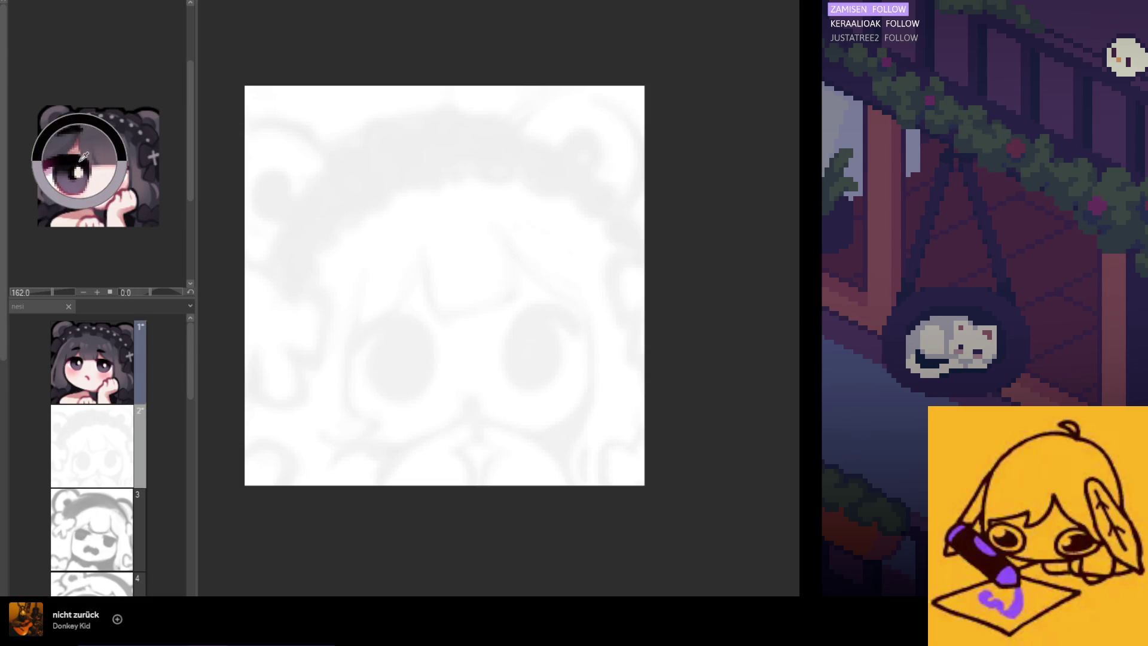
key("alt+bracketleft")
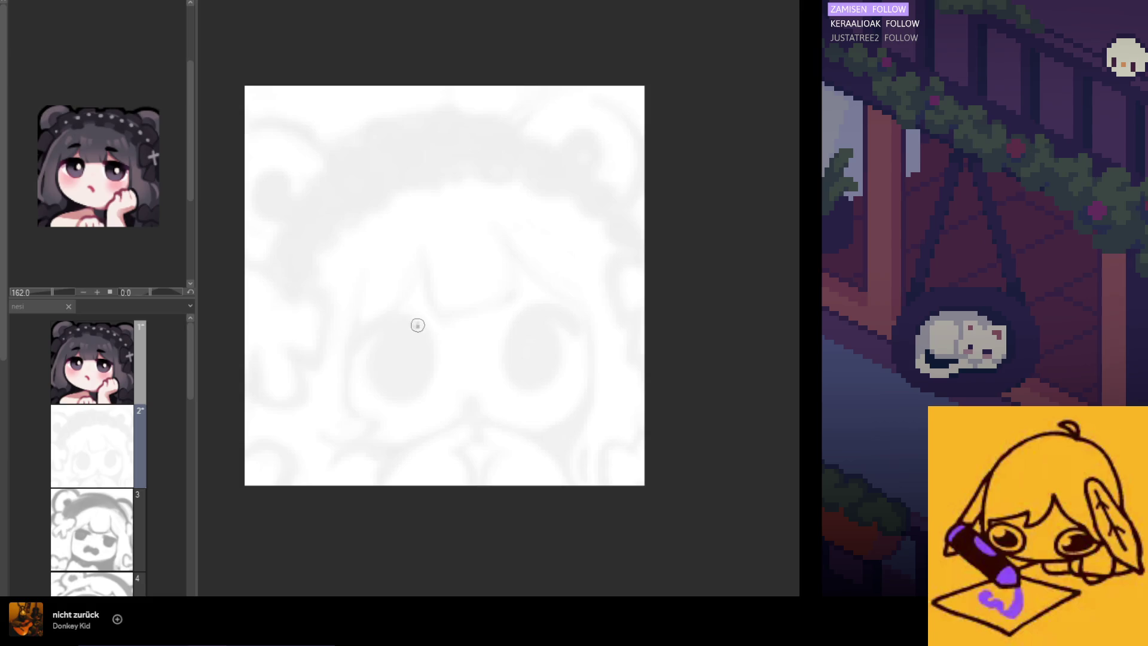
Step: Draw the upper eyelid arc over the left eye, redrawing it steeper after undone attempts
left_click_drag(419, 323, 353, 364)
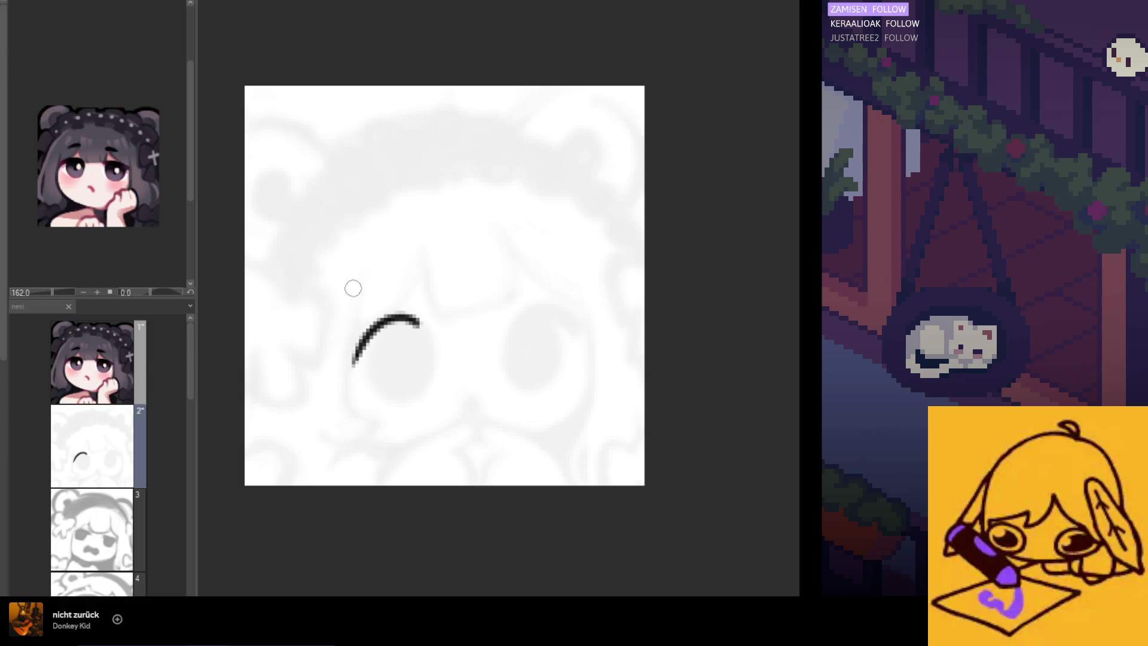
key("ctrl+z")
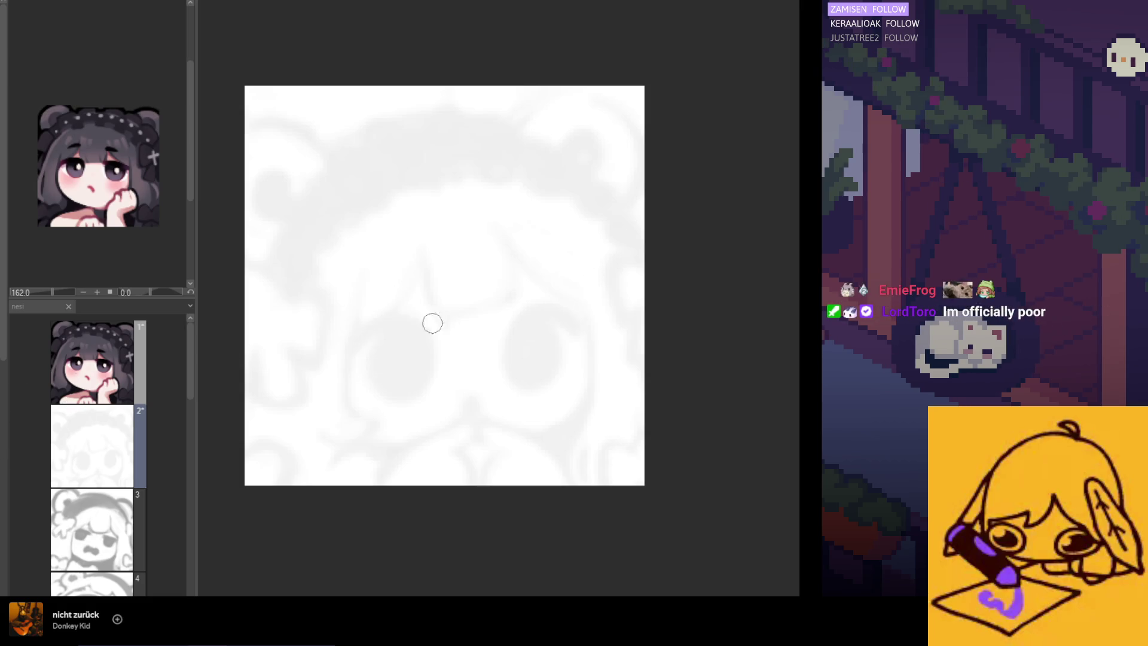
left_click_drag(421, 327, 354, 347)
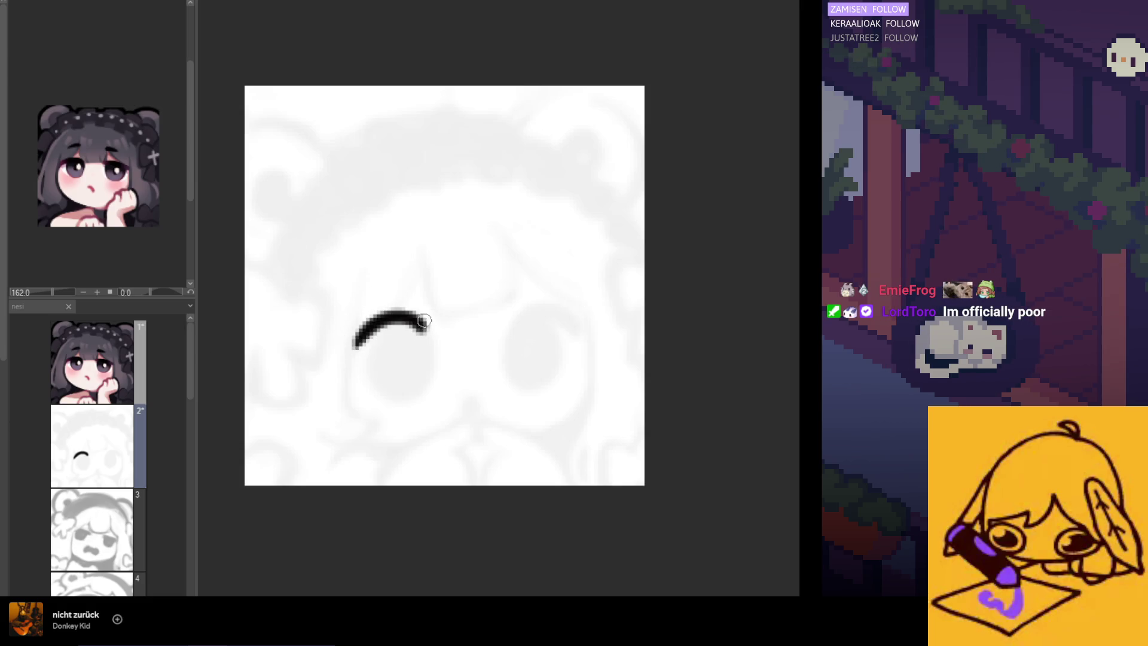
key("ctrl+z")
left_click_drag(392, 317, 353, 358)
key("ctrl+z")
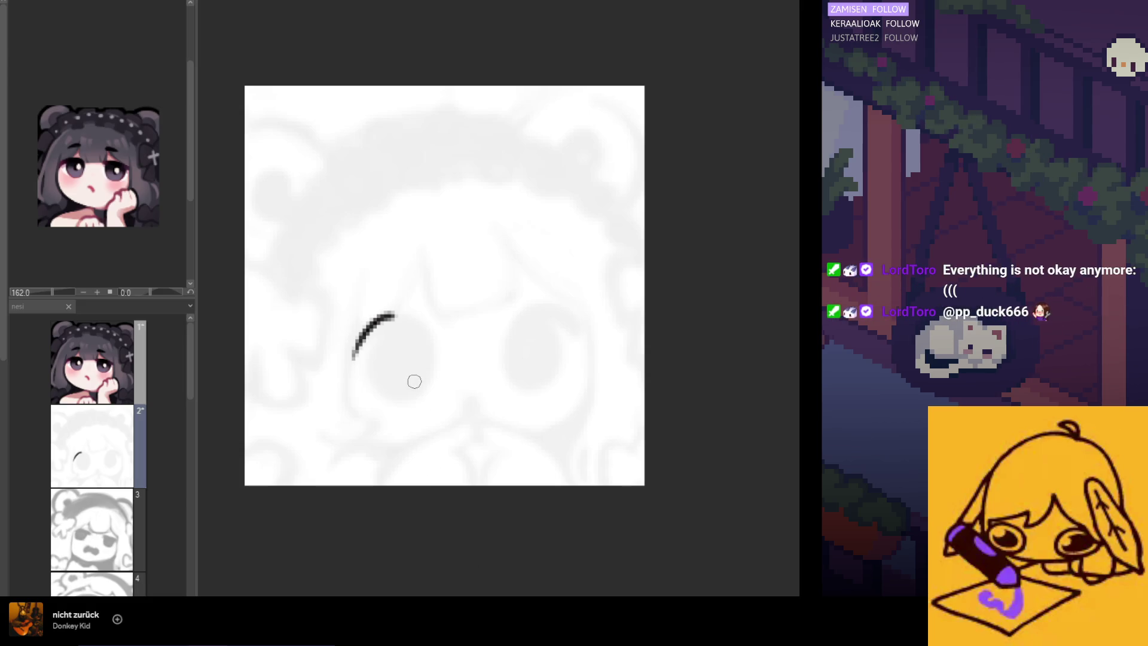
Step: Zoom in and retry the upper eyelid arc over the left eye several times
key("ctrl+z")
mouse_move(386, 318)
left_mouse_down()
mouse_move(357, 371)
mouse_move(349, 351)
left_mouse_up()
key("ctrl+z")
key("ctrl+z")
left_click_drag(418, 323, 350, 357)
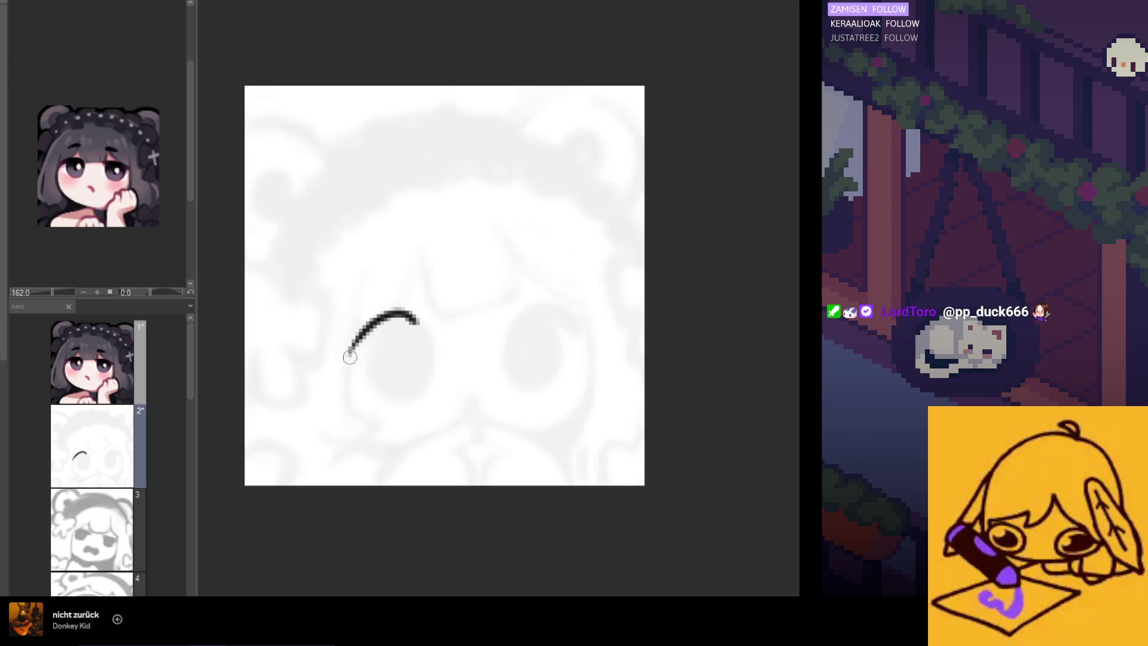
key("ctrl+z")
scroll(419, 317, "up", 2)
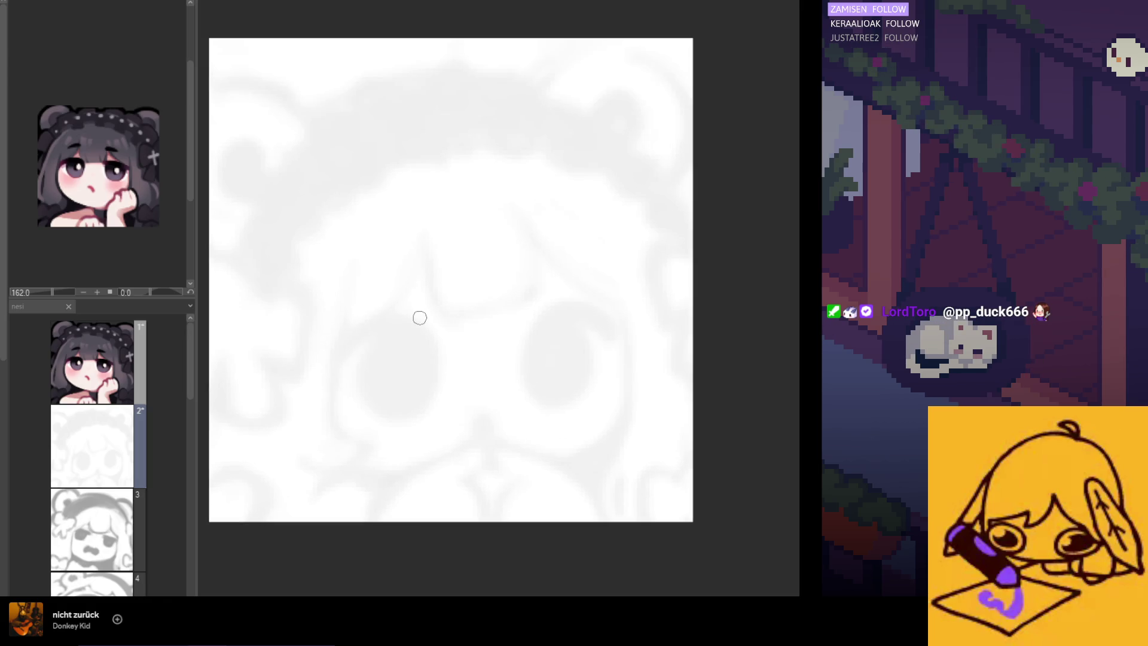
left_click_drag(433, 336, 346, 338)
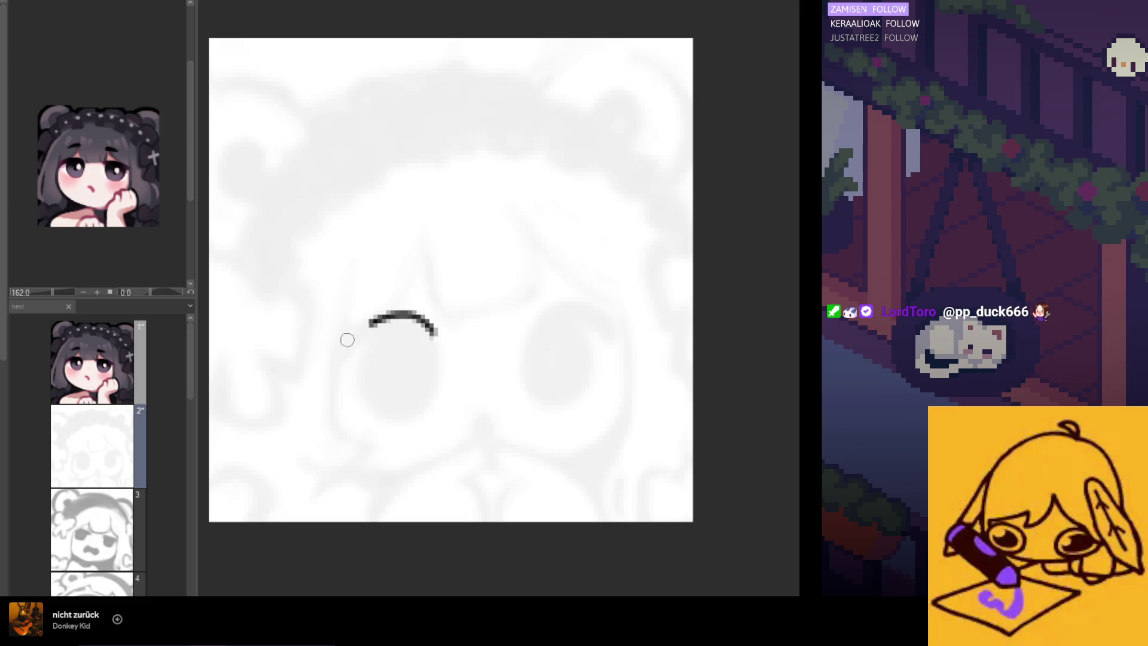
key("ctrl+z")
left_click_drag(432, 338, 350, 372)
key("ctrl+z")
left_click_drag(436, 336, 353, 371)
key("ctrl+z")
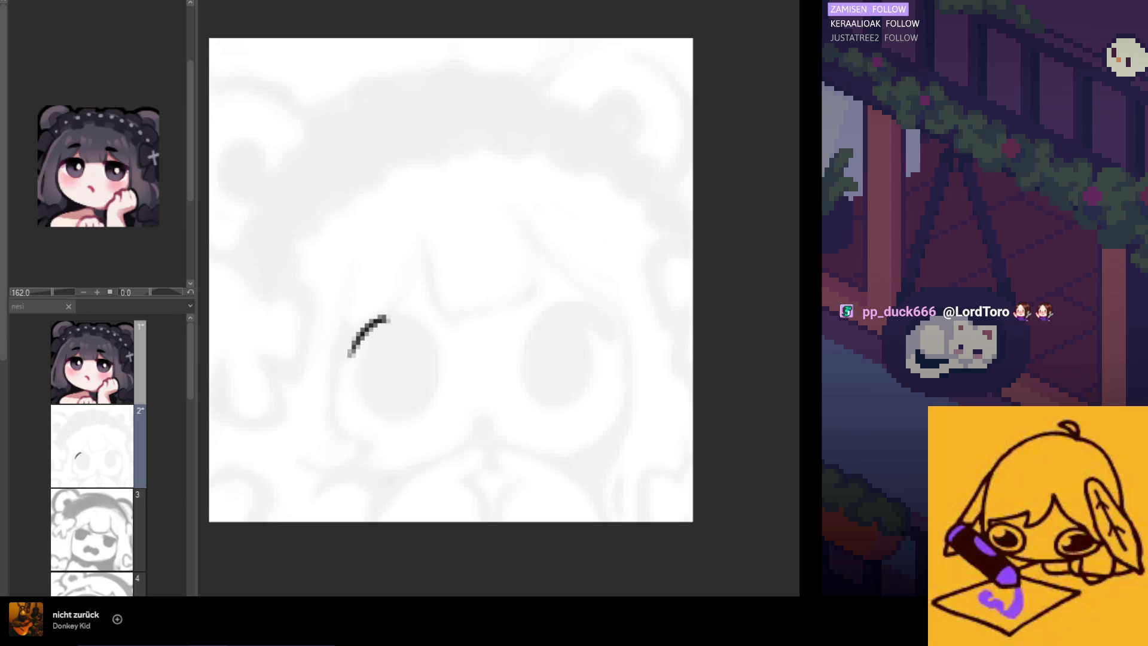
Step: Settle on a thick upper eyelid arc over the left eye after further retries
left_click_drag(431, 335, 347, 359)
key("ctrl+z")
left_click_drag(429, 336, 352, 367)
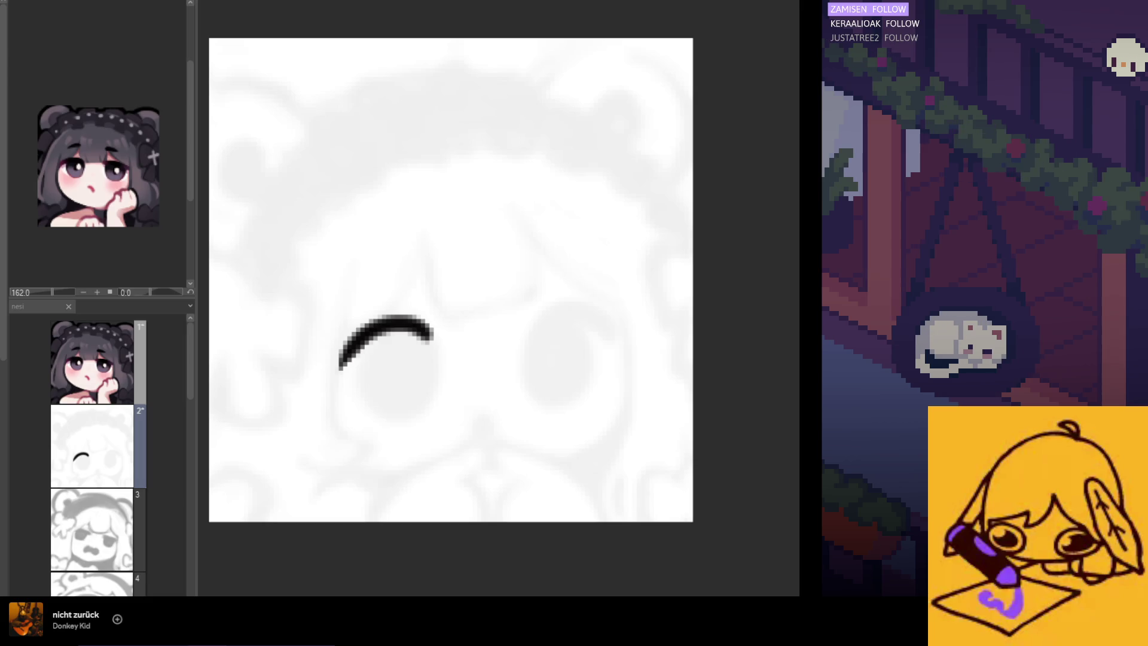
key("ctrl+z")
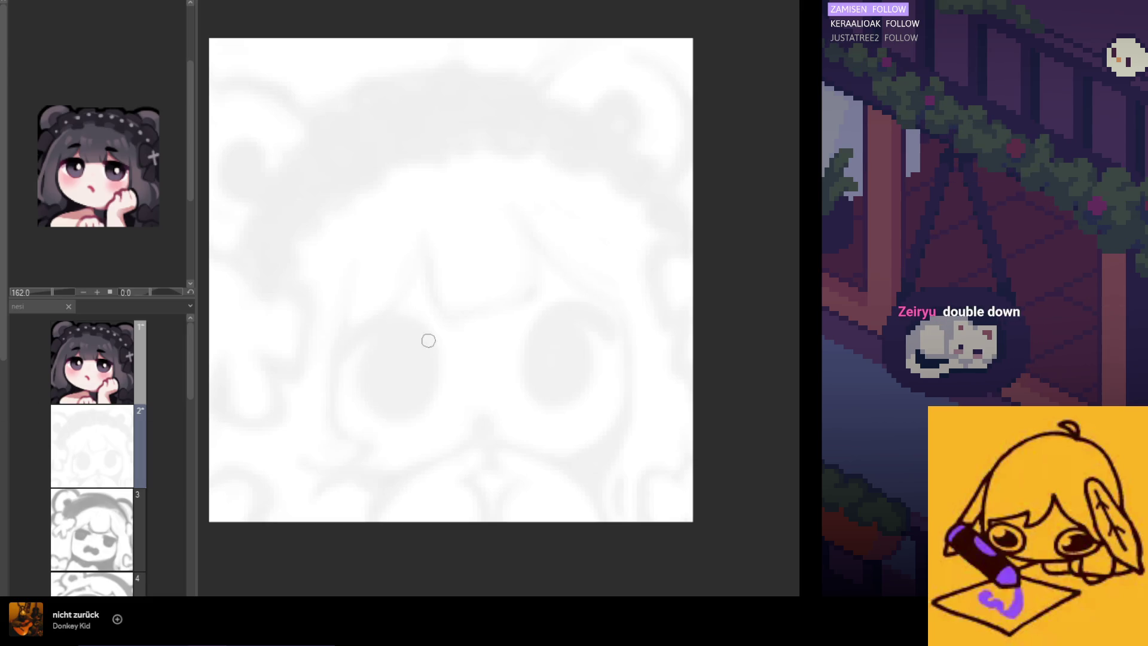
left_click_drag(419, 326, 359, 368)
key("ctrl+z")
left_click_drag(413, 327, 335, 373)
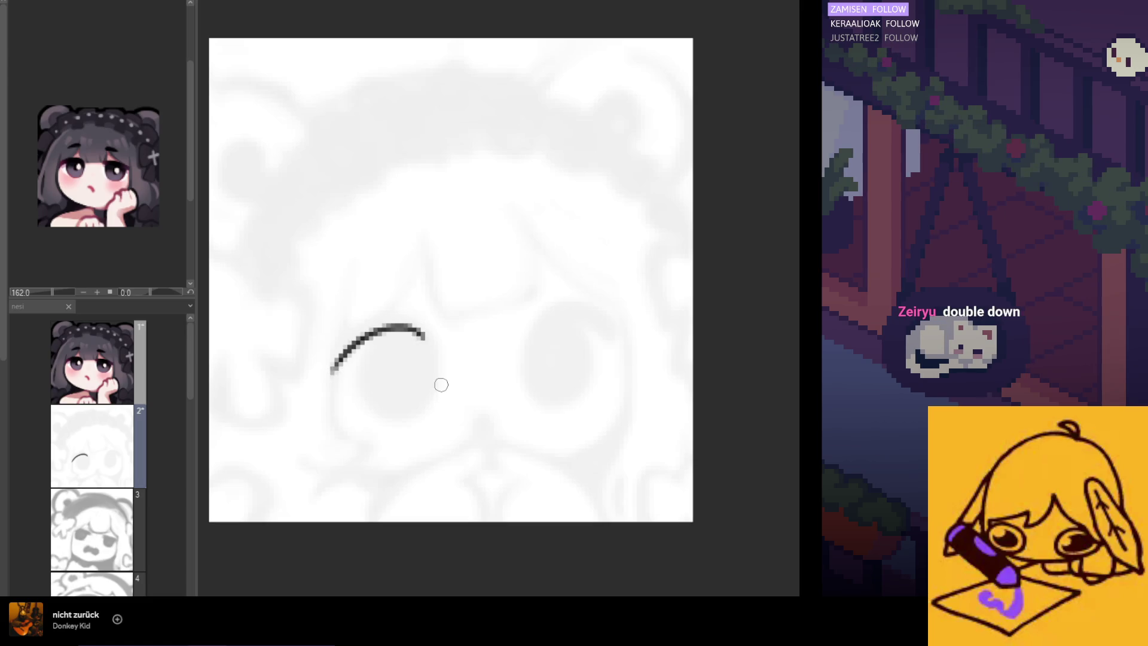
key("ctrl+z")
left_click_drag(432, 342, 347, 365)
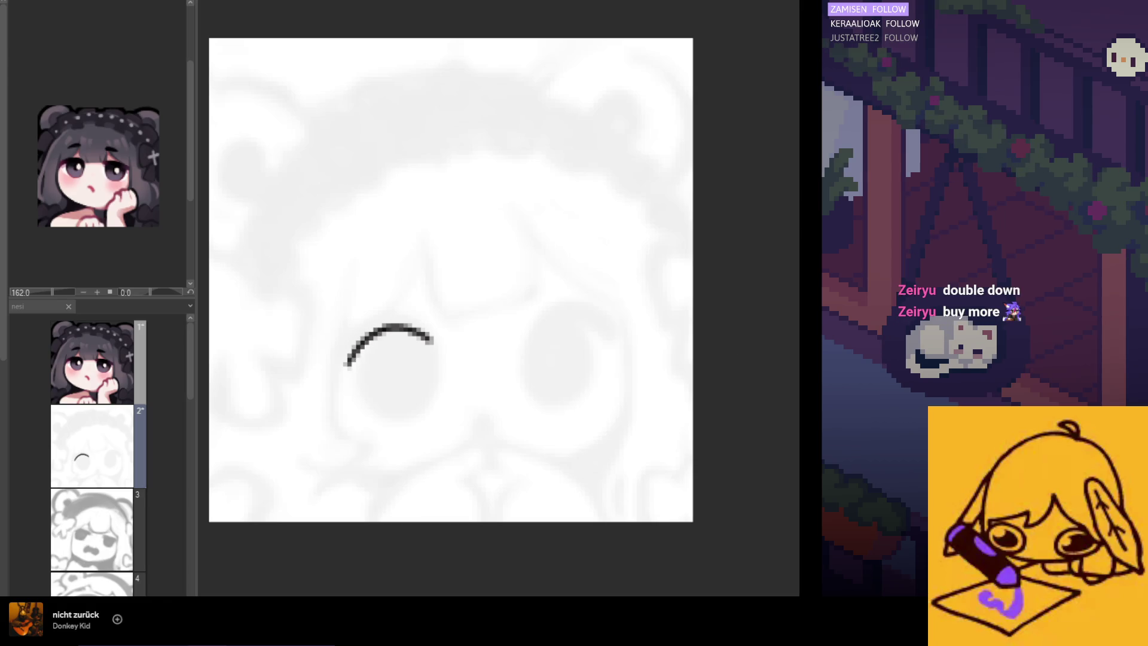
Step: Add a second thick arc beneath the eyelid, reshaping it and trying a lower third arc
left_click_drag(432, 356, 368, 391)
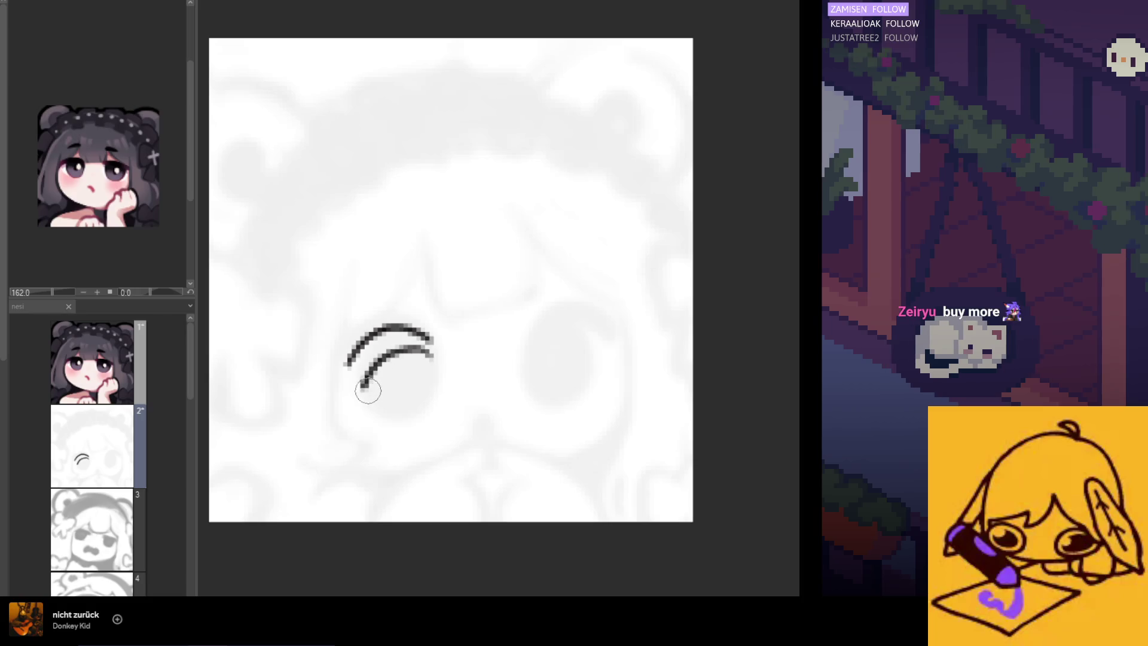
key("ctrl+z")
left_click_drag(429, 364, 358, 387)
key("ctrl+z")
key("ctrl+z")
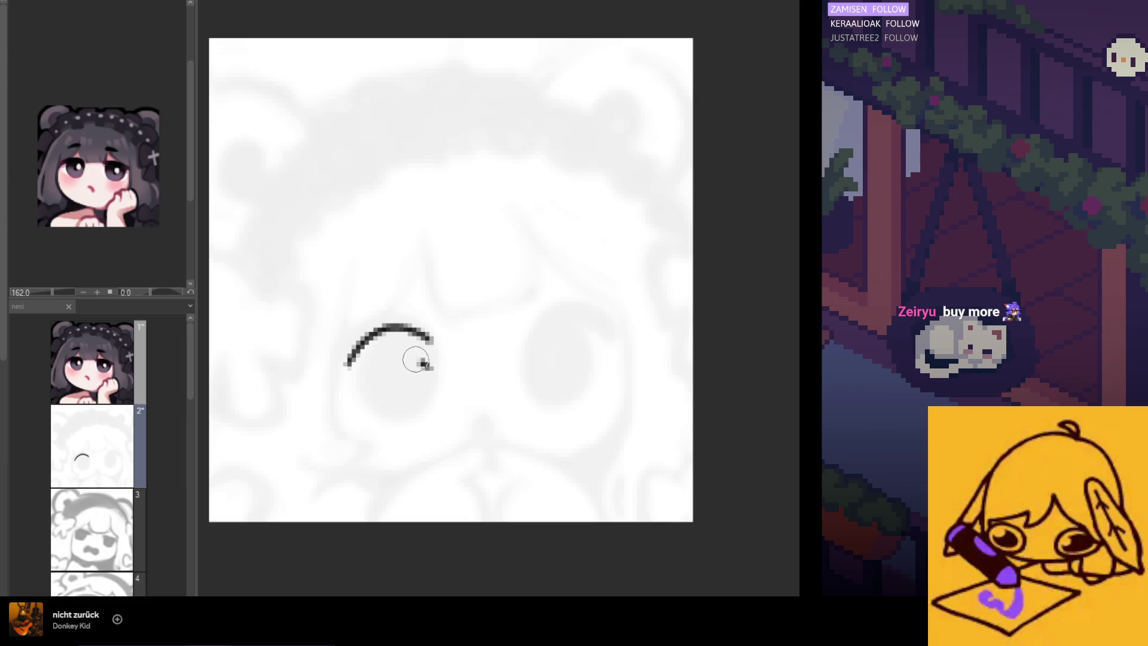
left_click_drag(423, 359, 379, 397)
key("ctrl+z")
left_click_drag(428, 363, 358, 409)
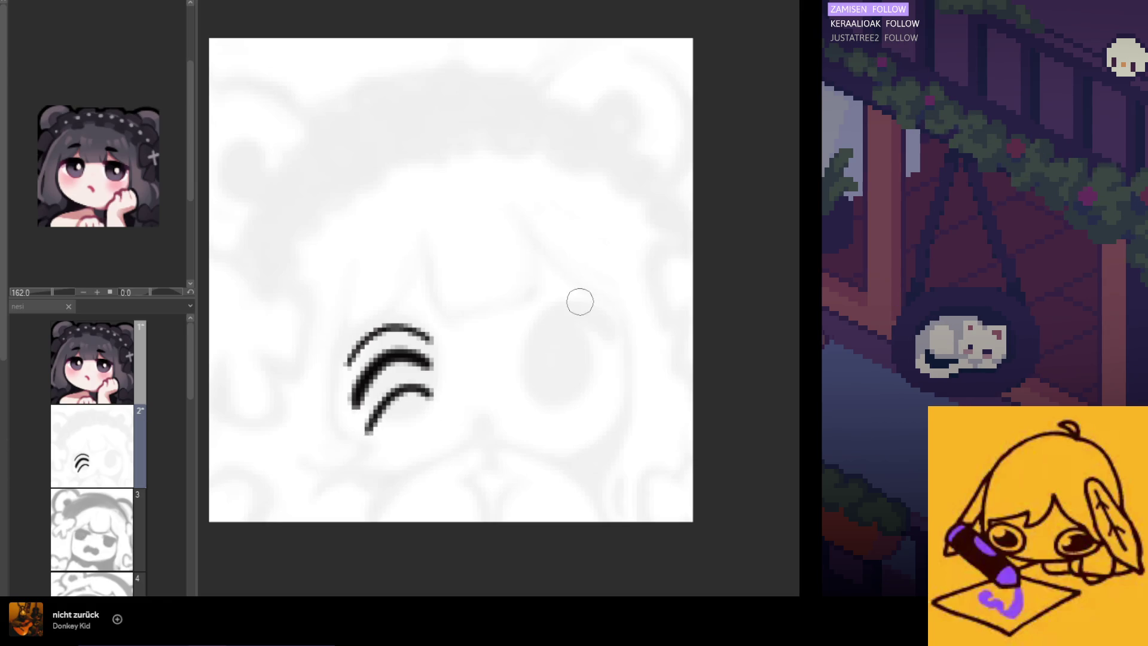
key("ctrl+z")
left_click_drag(406, 390, 376, 430)
key("ctrl+z")
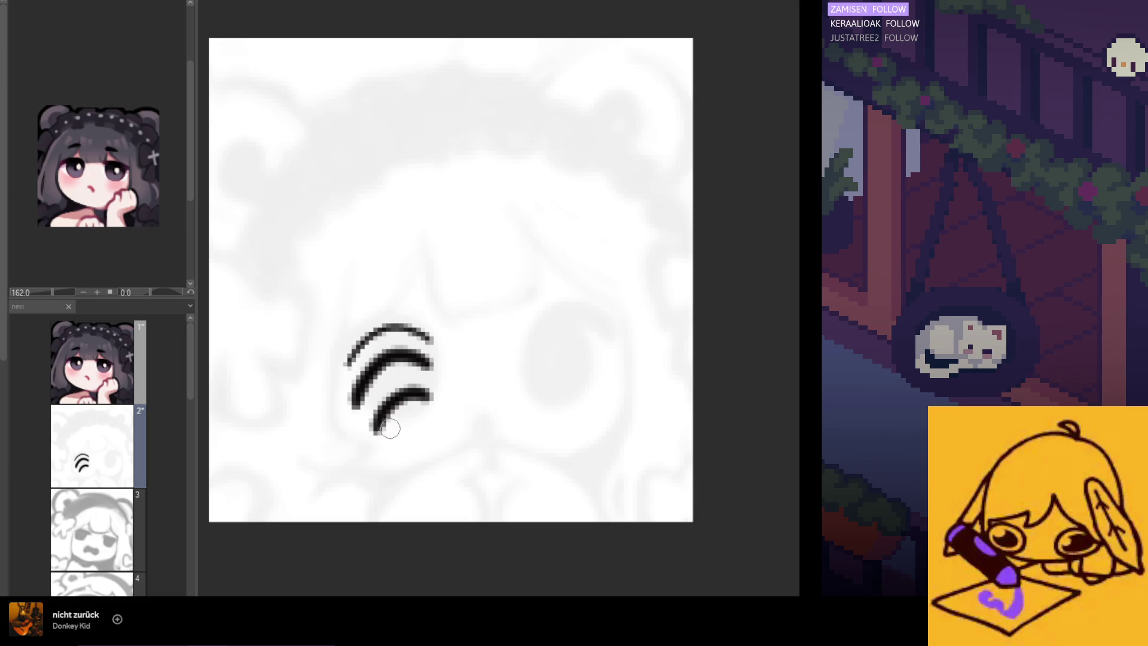
Step: Try and discard stray strokes near and below the eye arcs
left_click_drag(443, 366, 379, 413)
key("ctrl+z")
left_click_drag(513, 291, 467, 491)
key("ctrl+z")
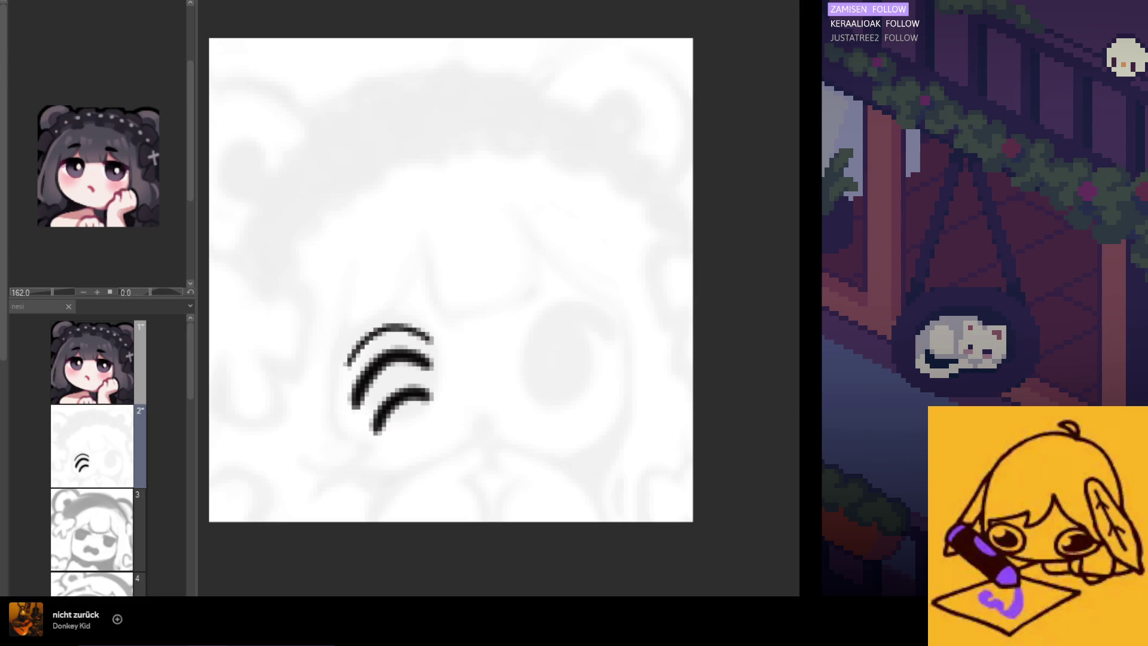
mouse_move(583, 419)
left_mouse_down()
mouse_move(411, 433)
mouse_move(487, 478)
left_mouse_up()
key("ctrl+z")
key("ctrl+z")
Step: Try rounder arcs and curves on the lower face, undoing most of them
left_click_drag(384, 486, 477, 494)
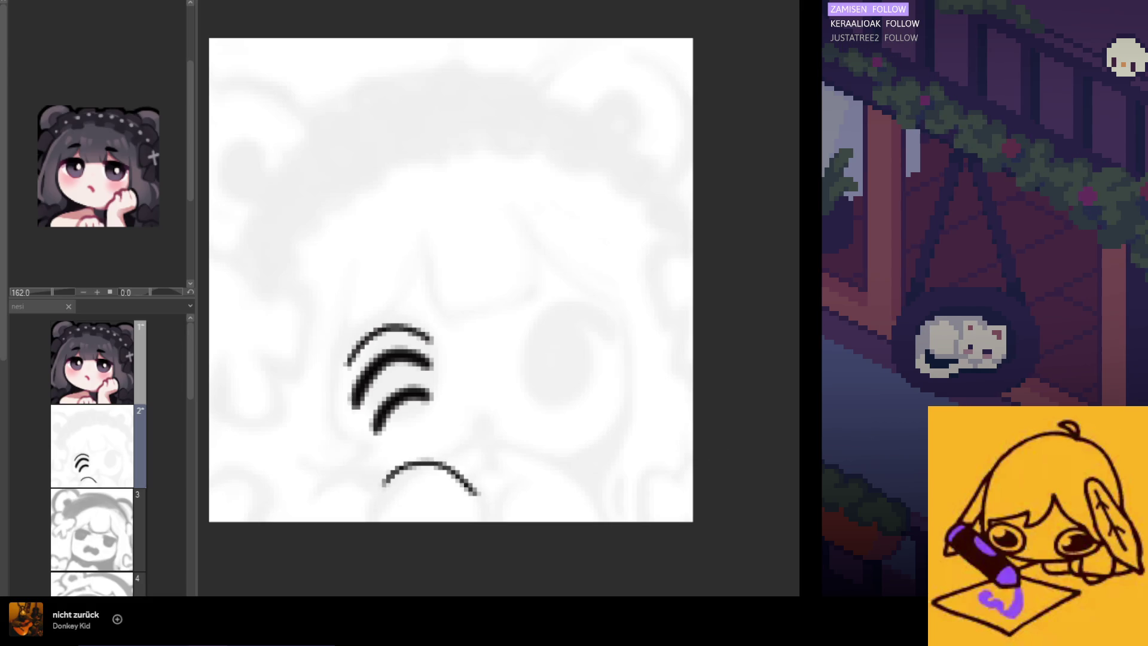
left_click_drag(553, 449, 466, 487)
key("ctrl+z")
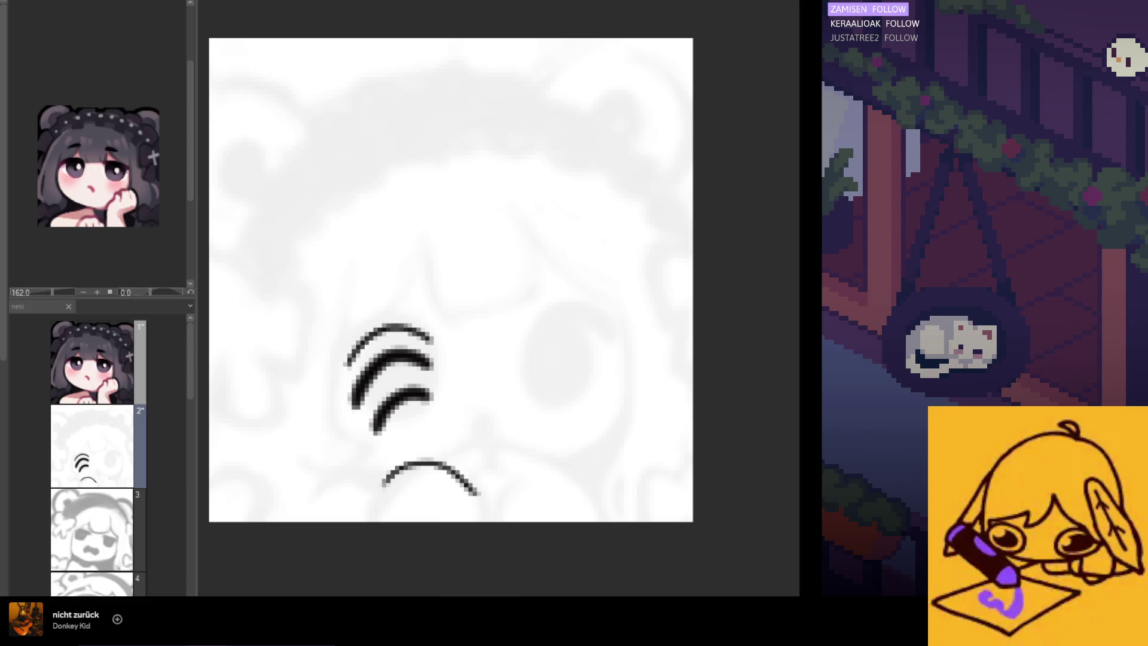
left_click_drag(572, 442, 459, 466)
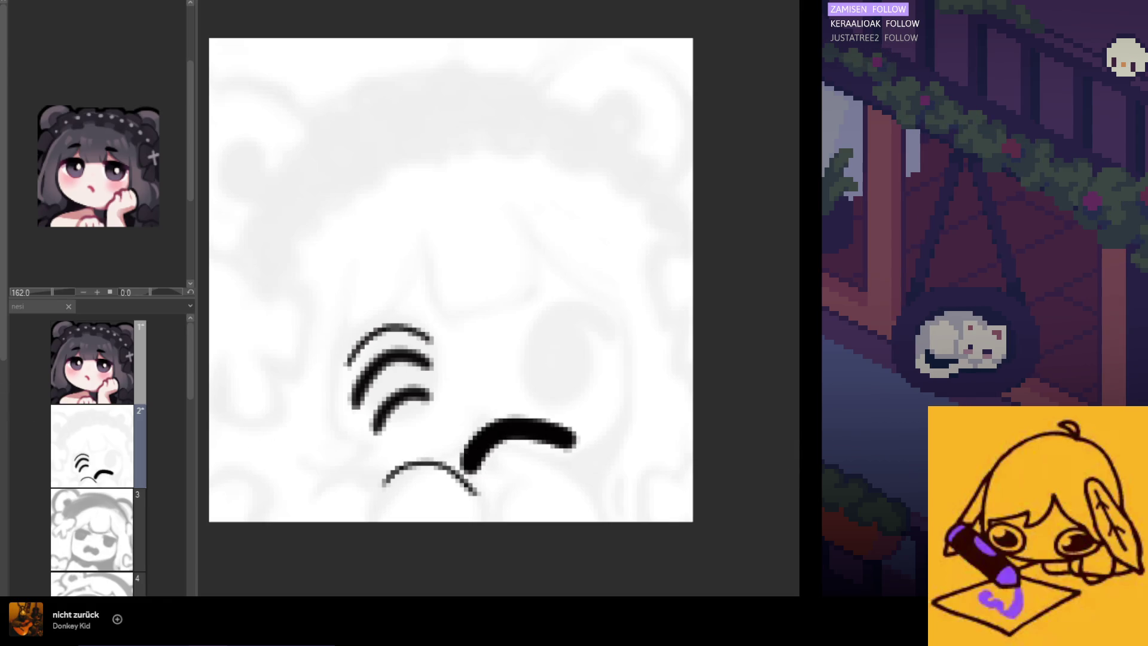
key("ctrl+z")
left_click_drag(534, 392, 458, 423)
key("ctrl+z")
key("ctrl+z")
mouse_move(531, 411)
left_mouse_down()
mouse_move(459, 427)
mouse_move(468, 451)
left_mouse_up()
key("ctrl+z")
key("ctrl+z")
key("ctrl+z")
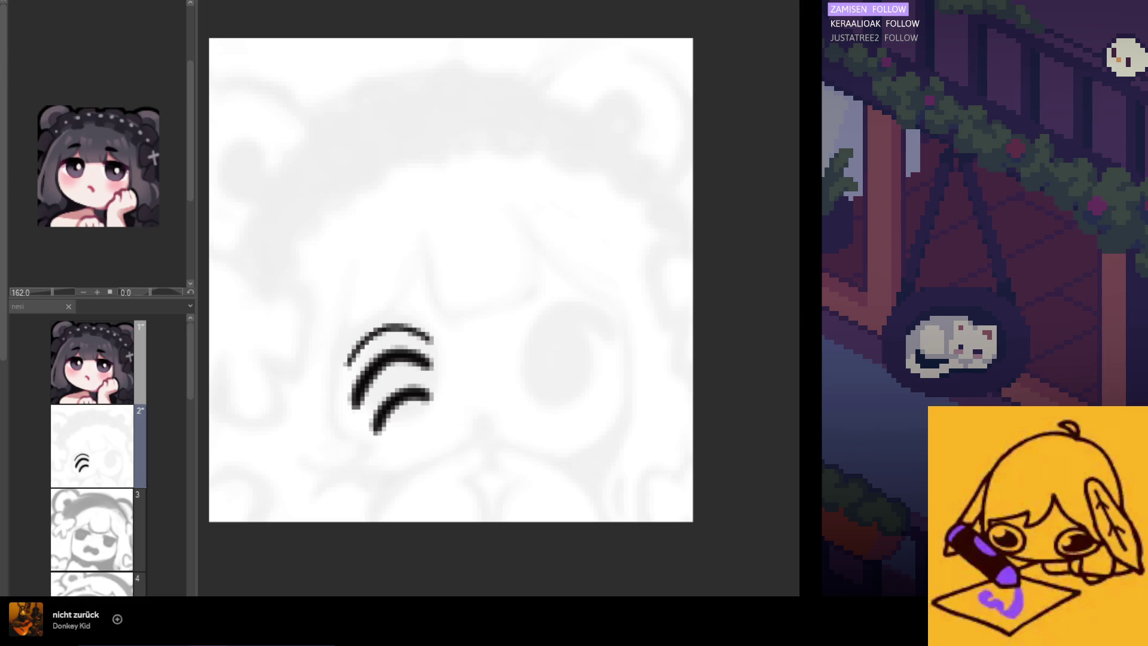
left_click_drag(502, 405, 431, 452)
Step: Paint trial thick eyebrow shapes above the eyes, reshaping and undoing them repeatedly
key("ctrl+z")
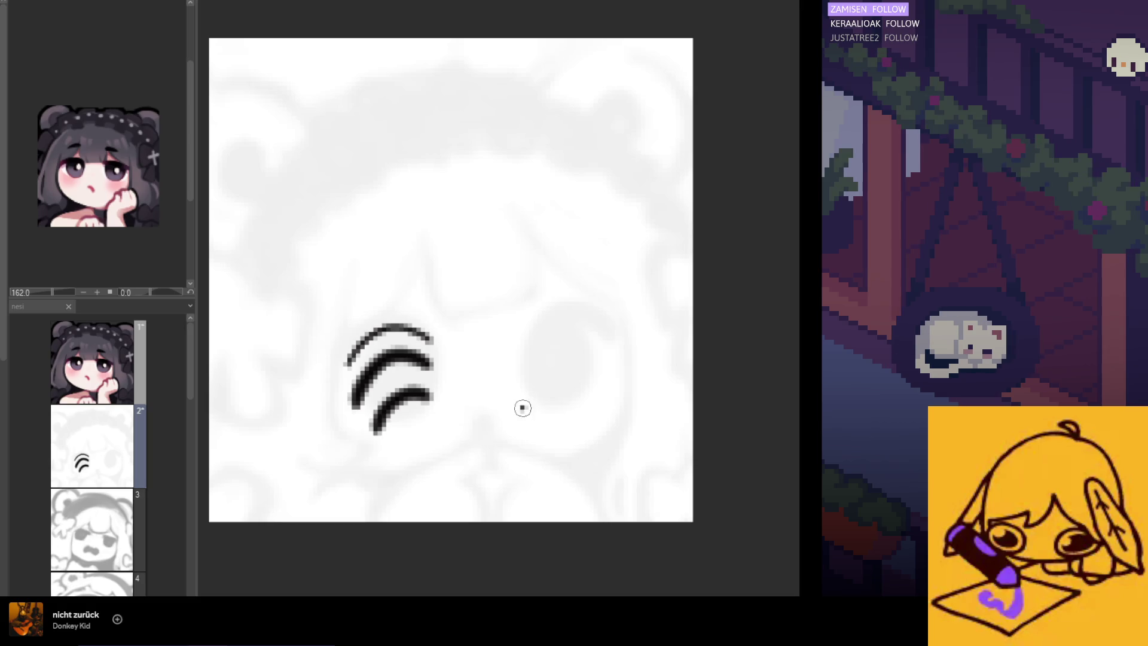
left_click_drag(526, 401, 465, 466)
mouse_move(556, 313)
left_mouse_down()
mouse_move(455, 311)
mouse_move(463, 324)
left_mouse_up()
key("ctrl+z")
key("ctrl+z")
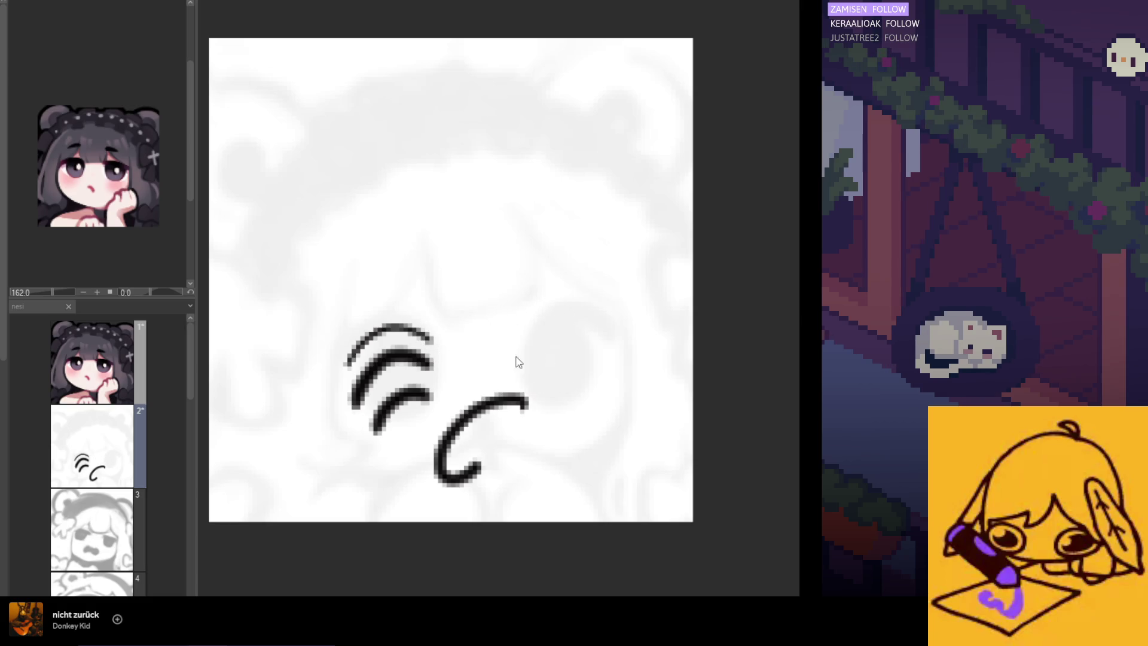
left_click_drag(535, 350, 469, 359)
key("ctrl+z")
left_click_drag(535, 338, 469, 362)
key("ctrl+z")
left_click_drag(535, 335, 461, 364)
key("ctrl+z")
left_click_drag(534, 339, 469, 366)
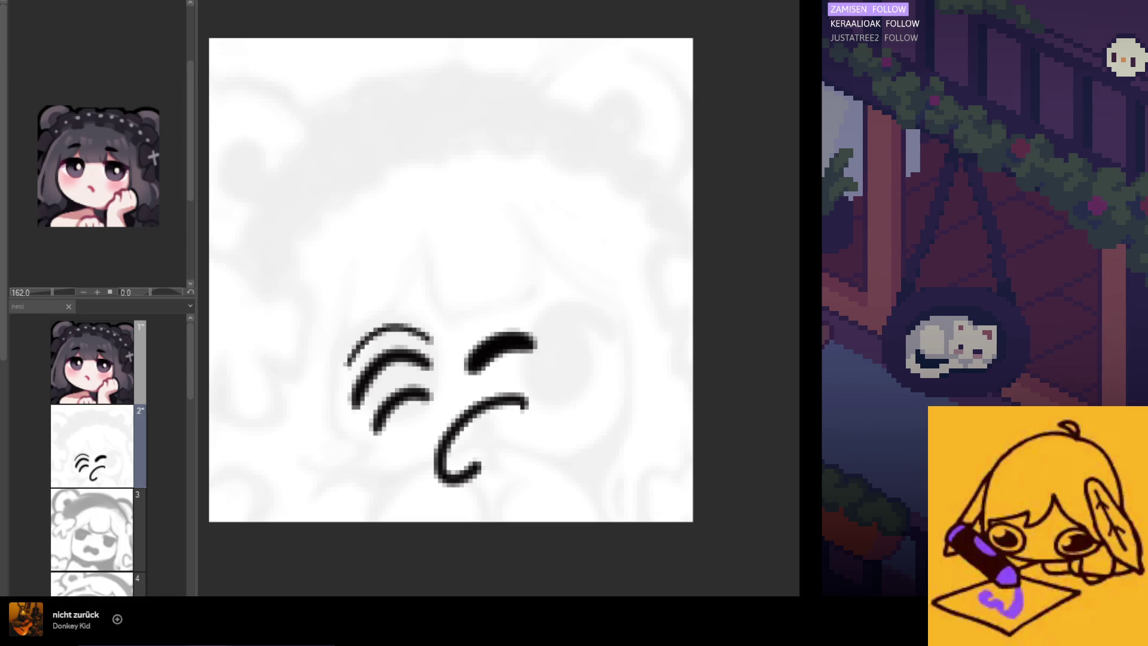
left_click_drag(574, 320, 548, 319)
key("ctrl+z")
left_click_drag(589, 359, 517, 371)
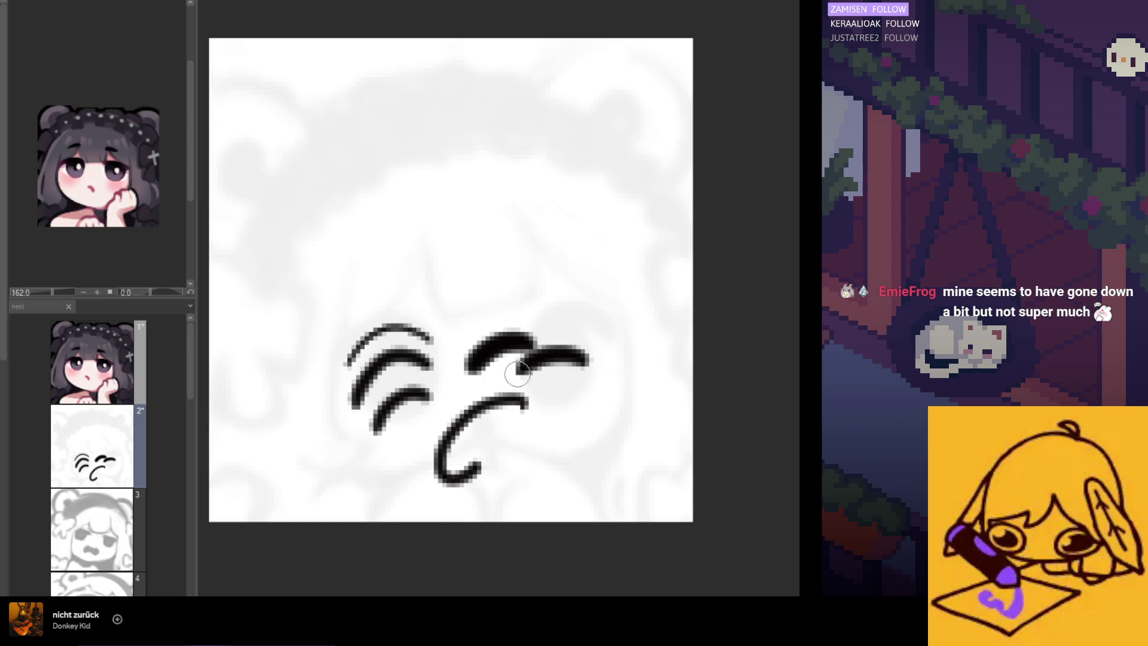
key("ctrl+z")
left_click_drag(595, 365, 539, 376)
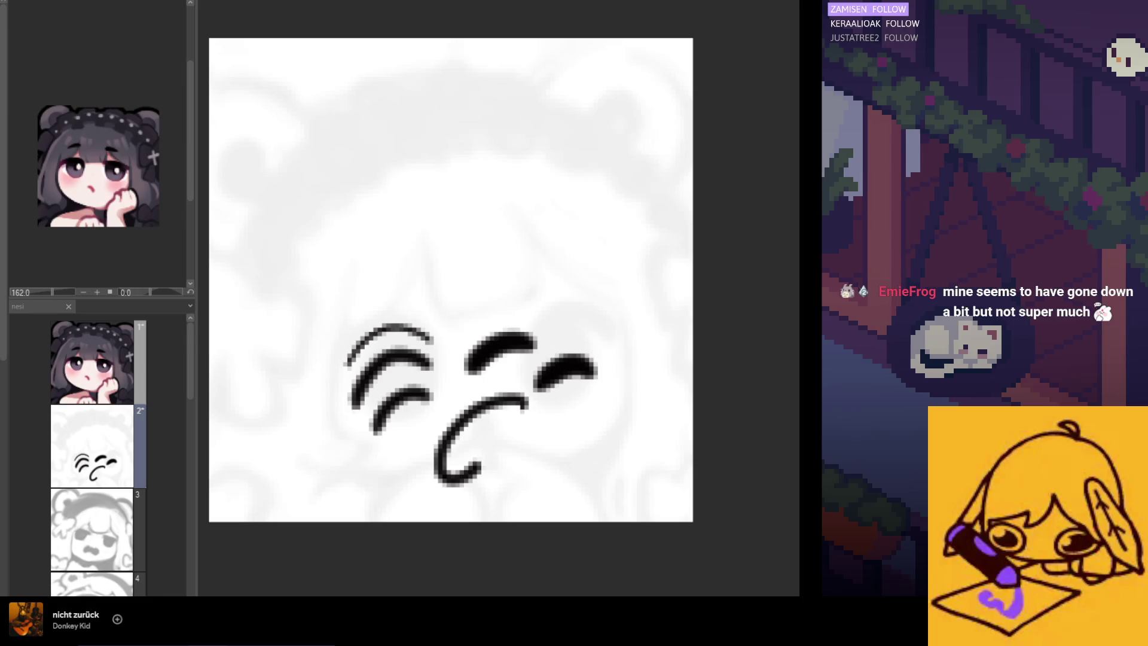
key("ctrl+z")
key("ctrl+z")
key("ctrl+z")
Step: Try strokes at the upper right and across the lower face, then undo them
key("ctrl+z")
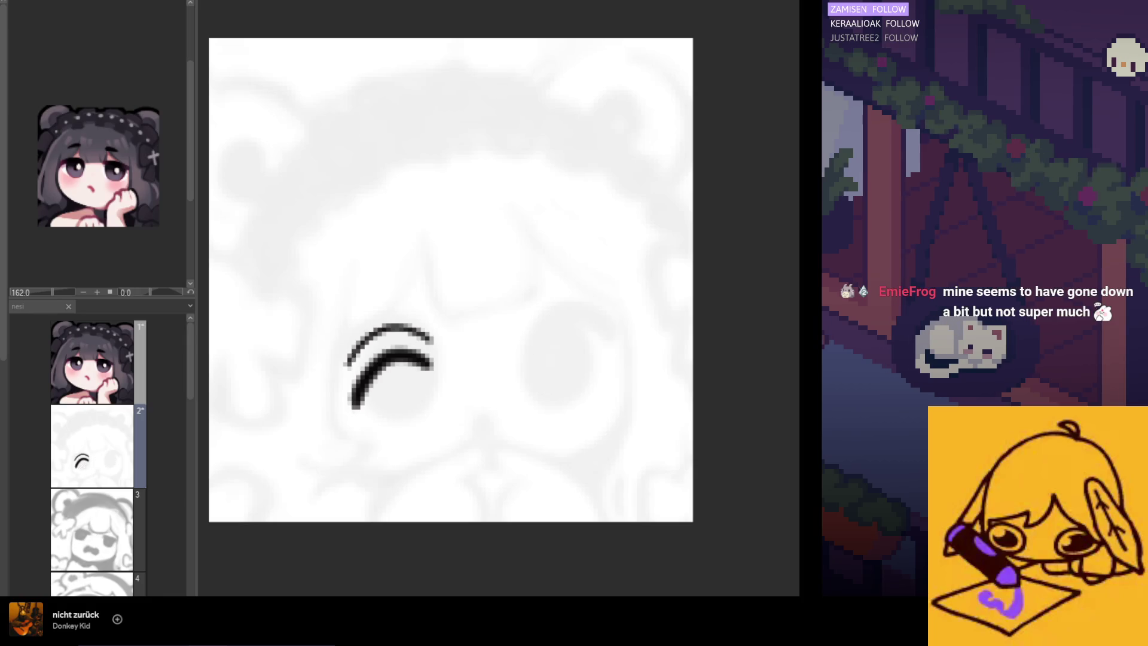
left_click_drag(601, 350, 541, 353)
key("ctrl+z")
left_click_drag(538, 475, 433, 395)
key("ctrl+z")
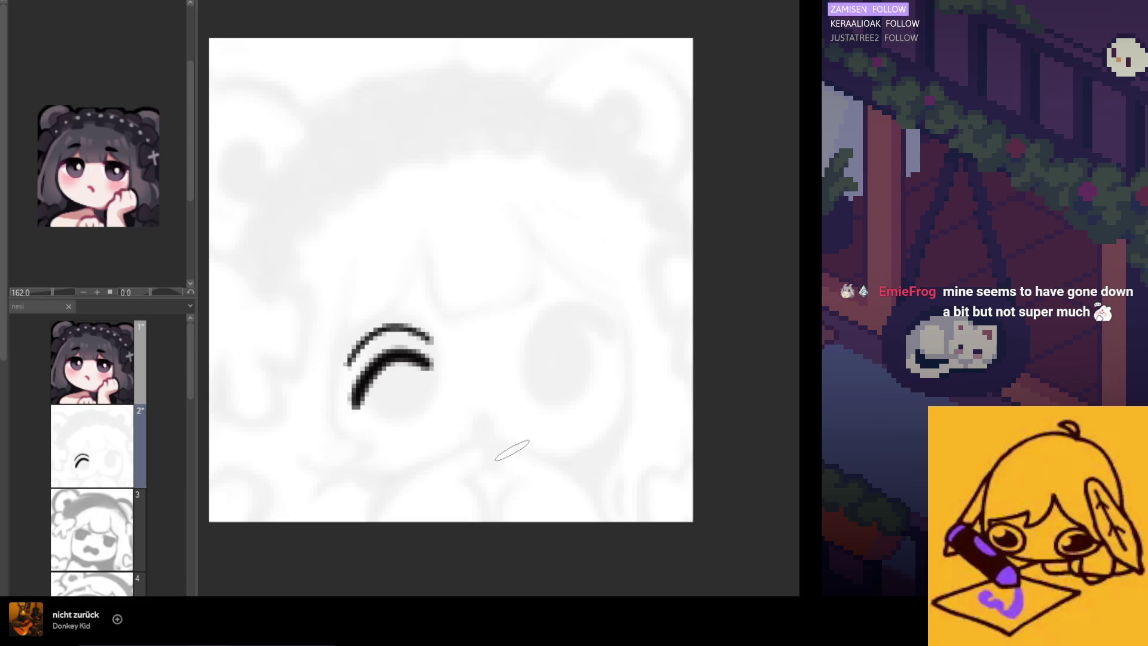
left_click_drag(518, 440, 413, 455)
key("ctrl+z")
left_click_drag(488, 439, 396, 448)
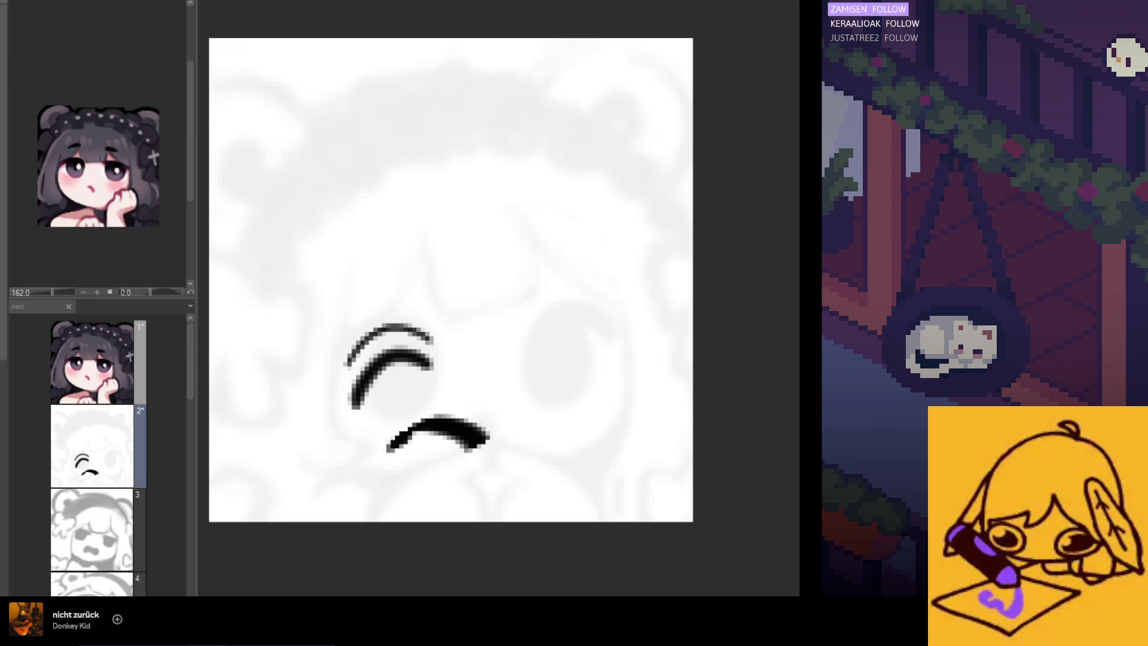
left_click_drag(541, 334, 457, 327)
key("ctrl+z")
key("ctrl+z")
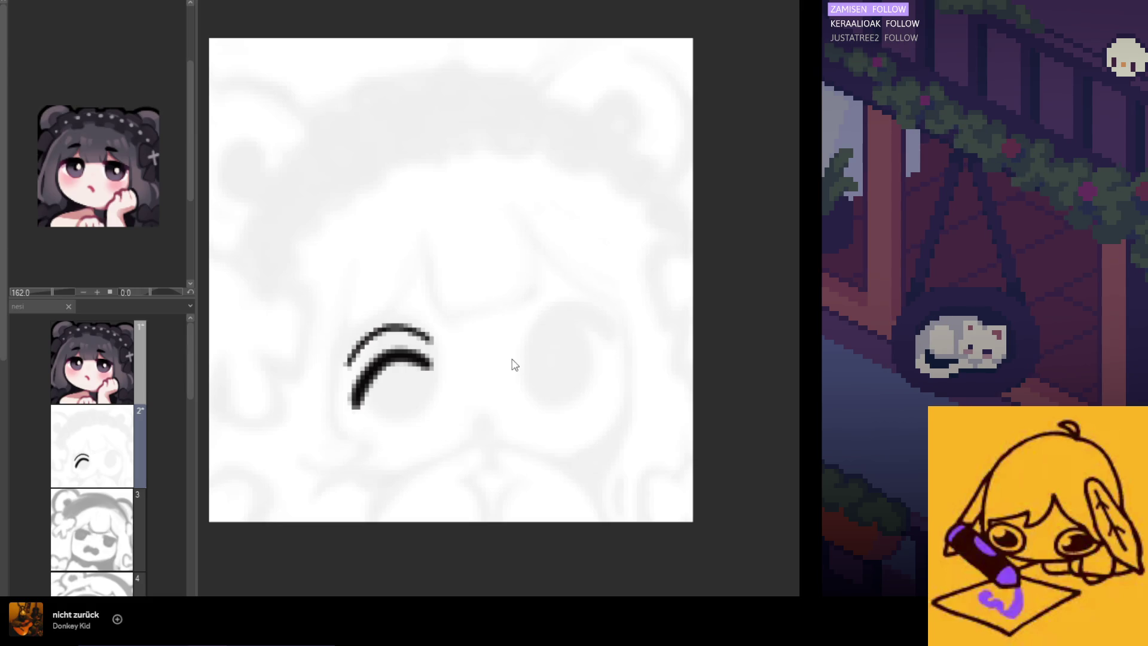
Step: Paint stacked arched eye lines, then undo back to the single top-left arc
left_click_drag(520, 382, 418, 405)
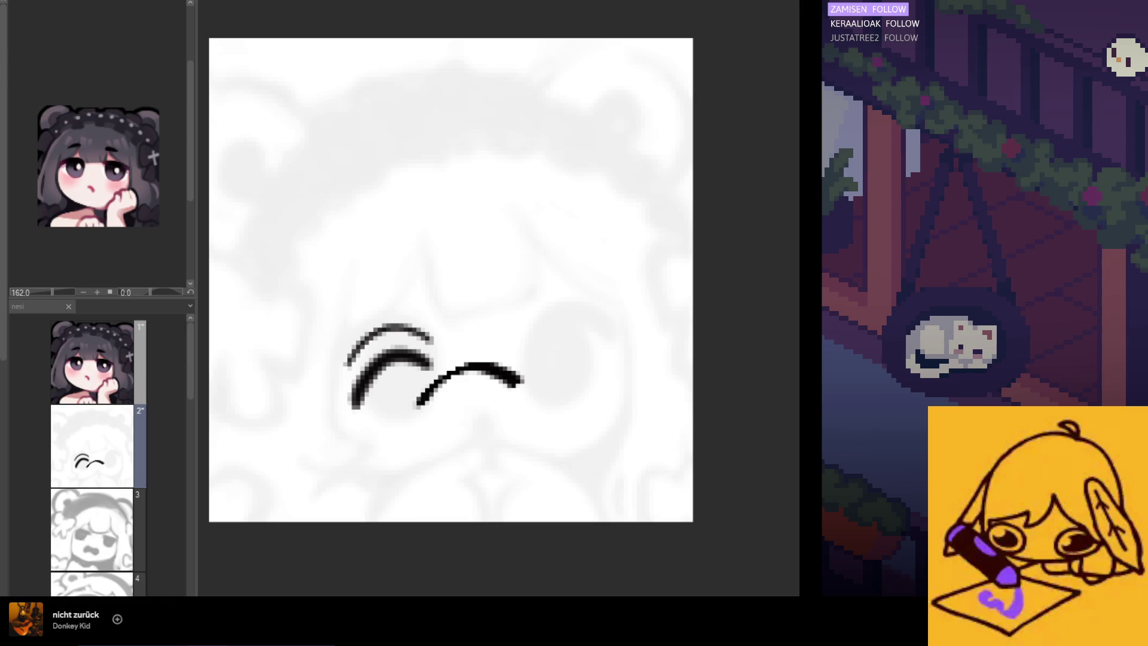
left_click_drag(525, 417, 445, 432)
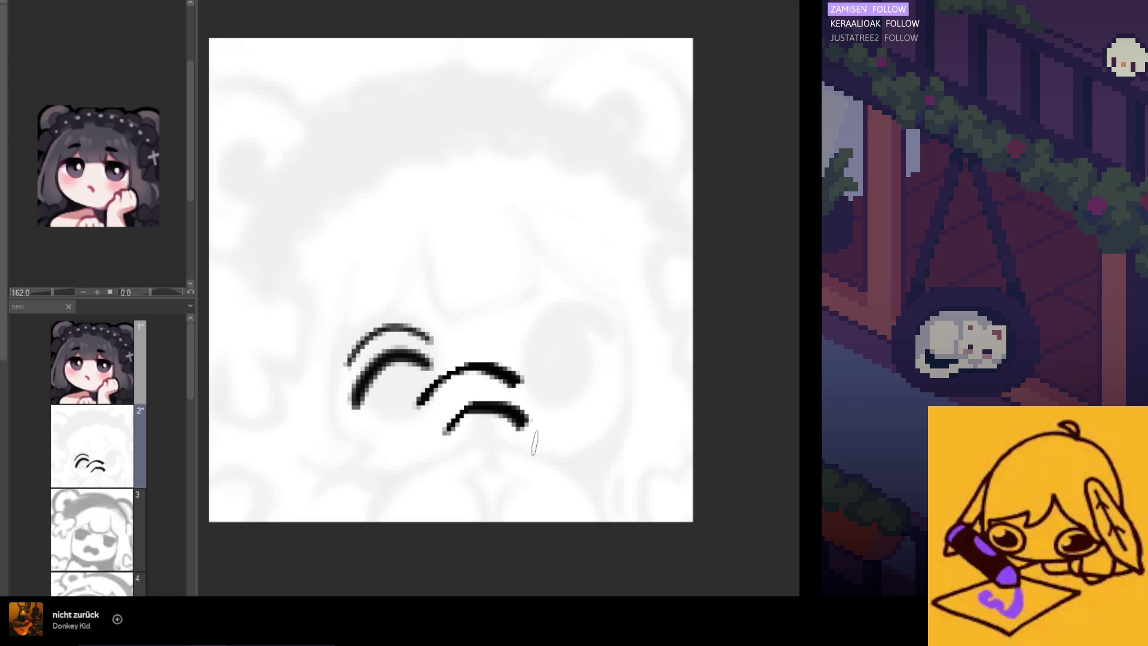
left_click_drag(550, 455, 479, 475)
key("ctrl+z")
key("ctrl+z")
key("ctrl+z")
key("ctrl+z")
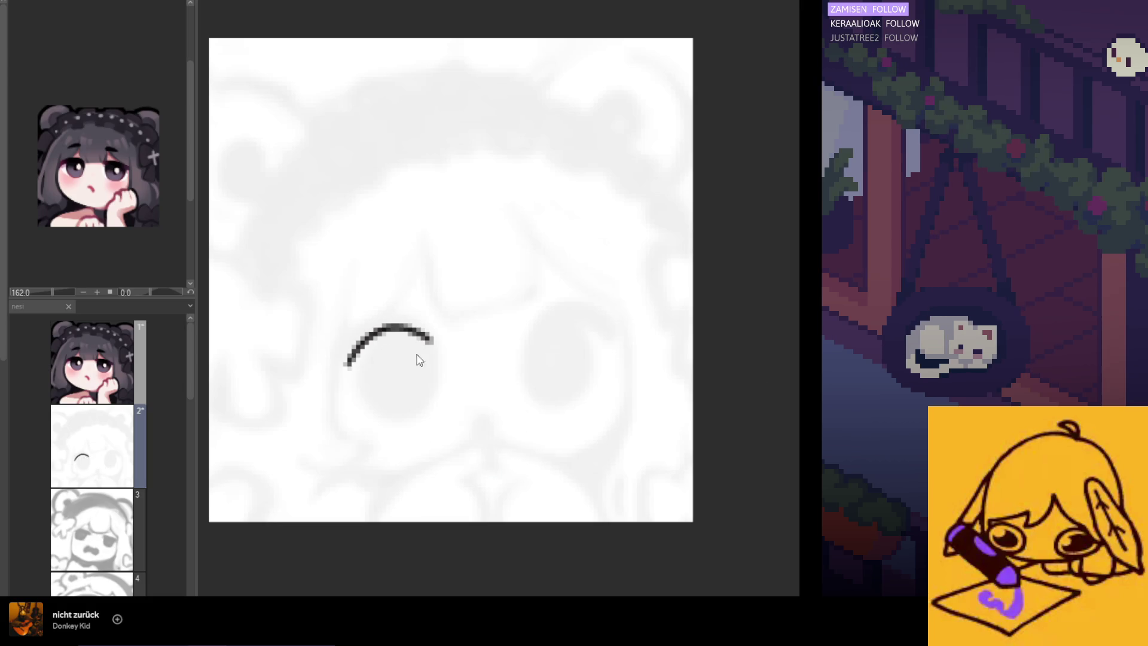
key("ctrl+z")
Step: Try a thicker left eye arc, right eye curve and mouth lines, then clear them all
left_click_drag(431, 342, 338, 381)
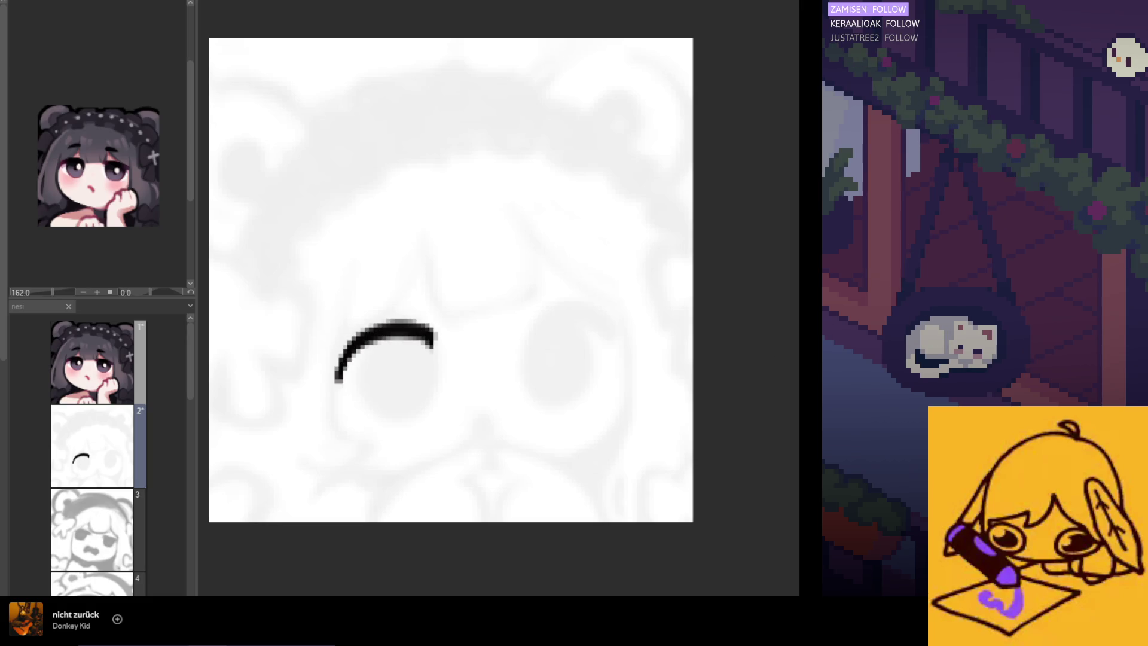
left_click_drag(514, 388, 447, 421)
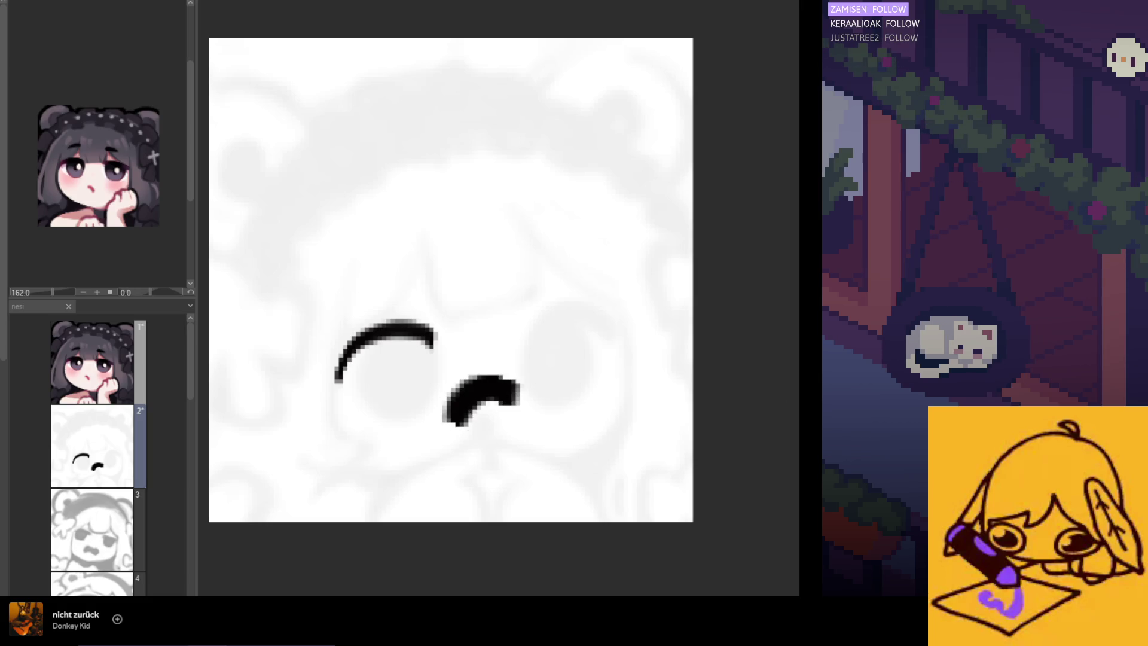
left_click_drag(535, 415, 457, 487)
key("ctrl+z")
left_click_drag(469, 422, 545, 459)
key("ctrl+z")
left_click_drag(454, 465, 590, 460)
key("ctrl+z")
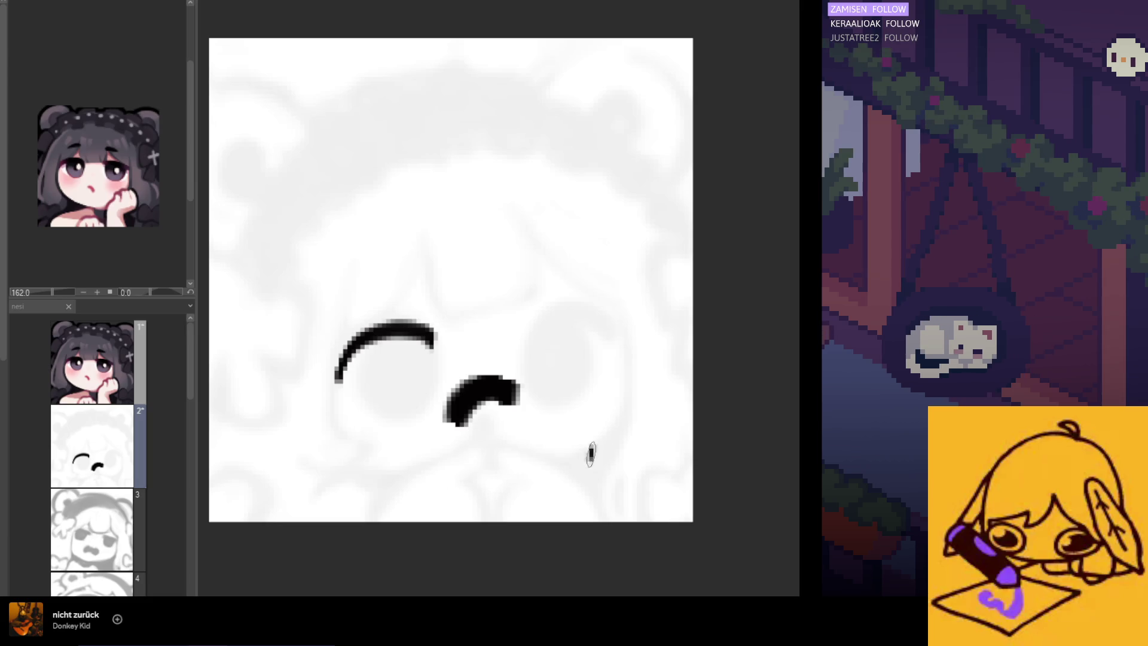
left_click_drag(396, 479, 573, 462)
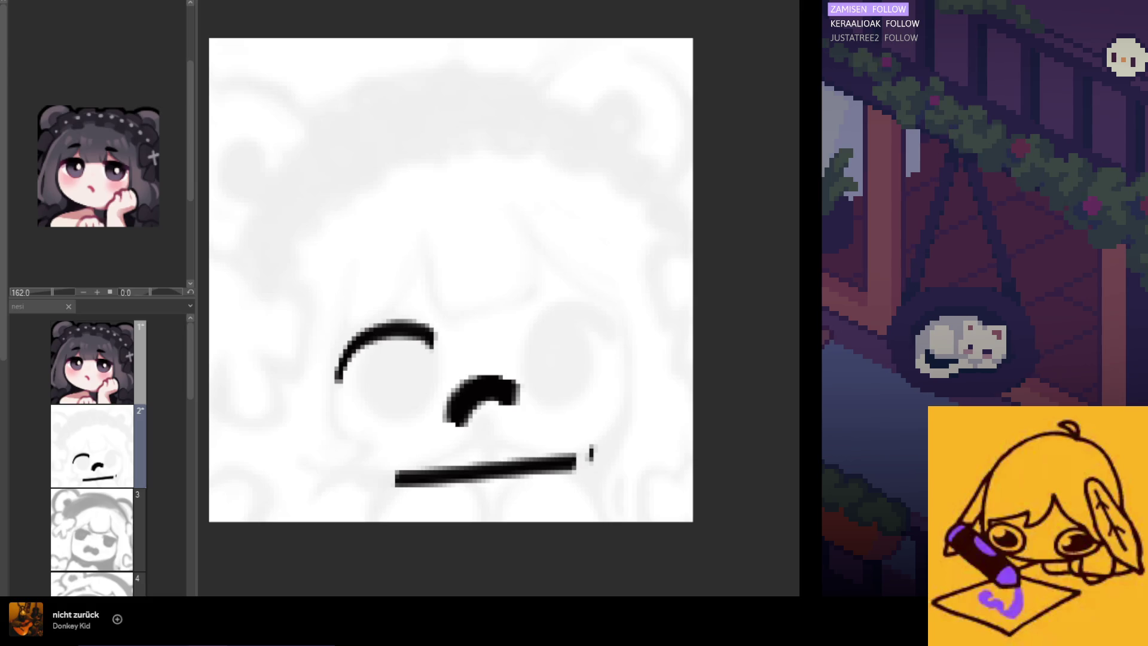
mouse_move(458, 440)
left_mouse_down()
mouse_move(632, 414)
mouse_move(508, 382)
left_mouse_up()
key("ctrl+z")
key("ctrl+z")
key("ctrl+z")
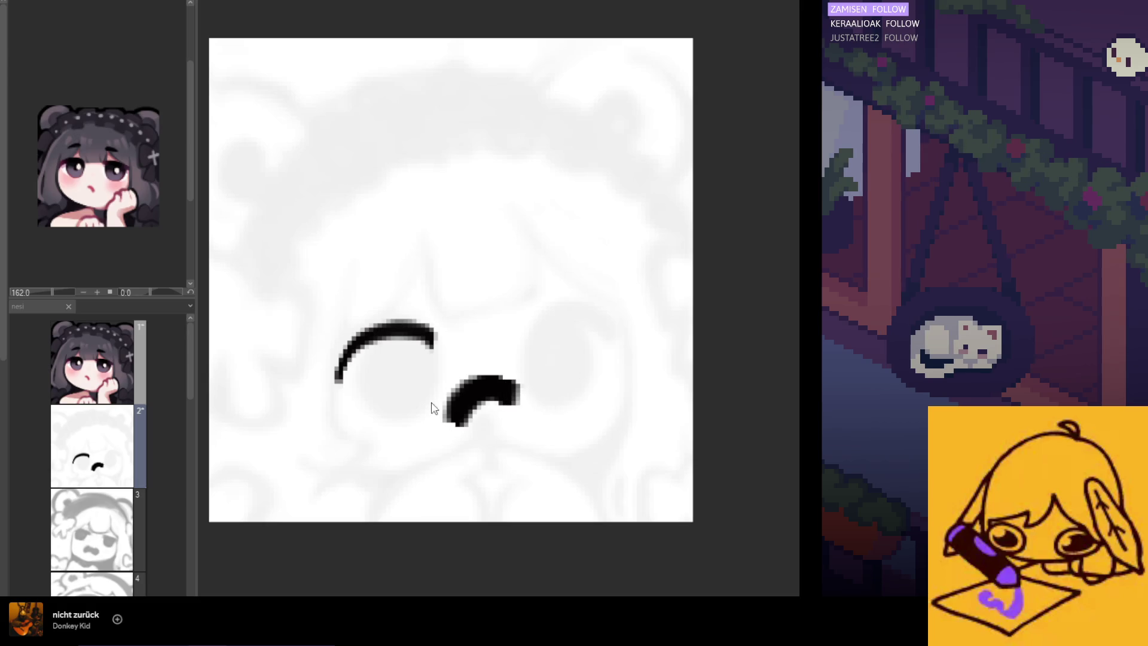
key("ctrl+z")
key("ctrl+z")
Step: Redraw the left eye arc three ways, including flatter, and undo each attempt
left_click_drag(428, 339, 342, 375)
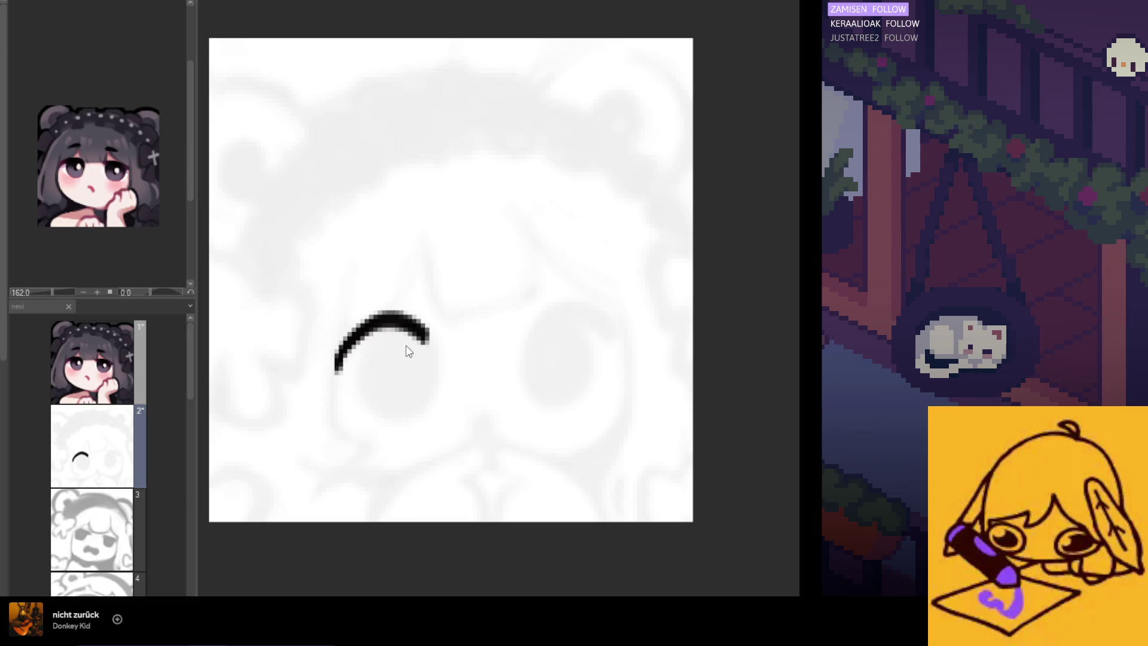
key("ctrl+z")
left_click_drag(430, 328, 345, 378)
key("ctrl+z")
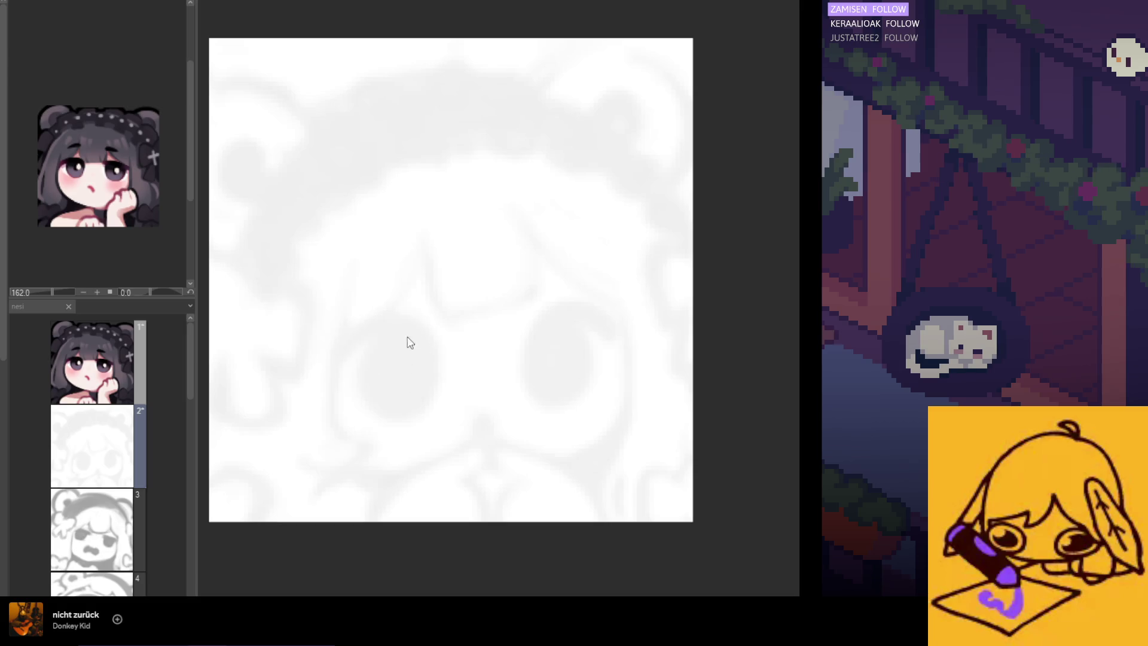
left_click_drag(430, 334, 333, 350)
key("ctrl+z")
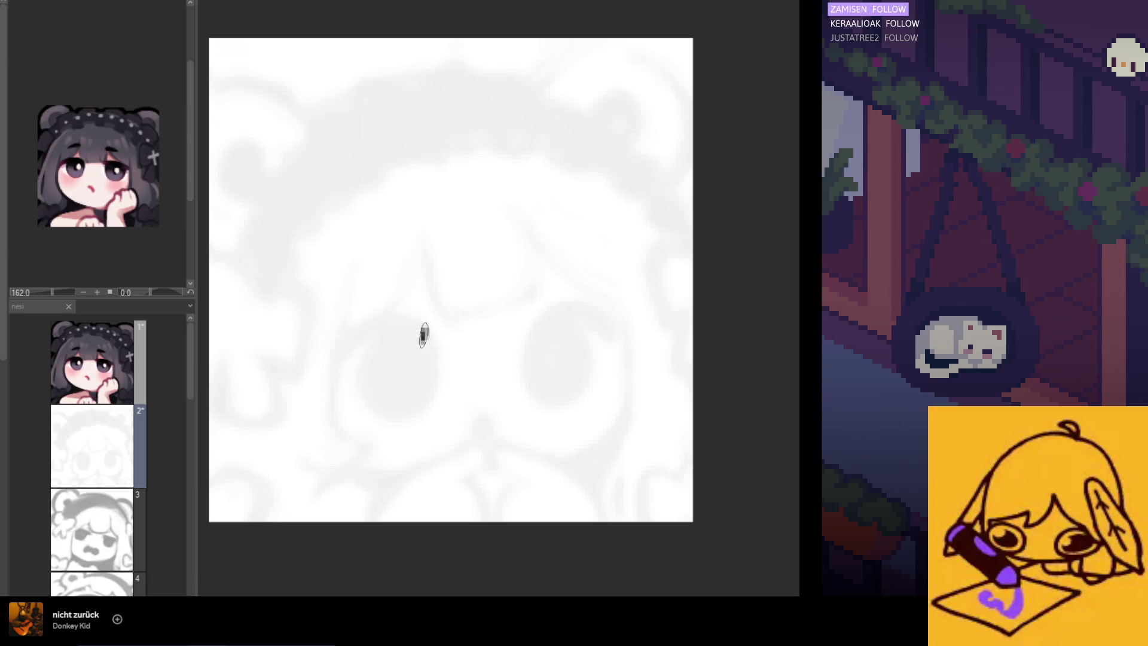
Step: Draft arcs over both eyes and a mouth line, then undo the mouth and both eye arcs
left_click_drag(426, 327, 338, 372)
left_click_drag(547, 314, 615, 333)
key("ctrl+z")
left_click_drag(536, 335, 606, 341)
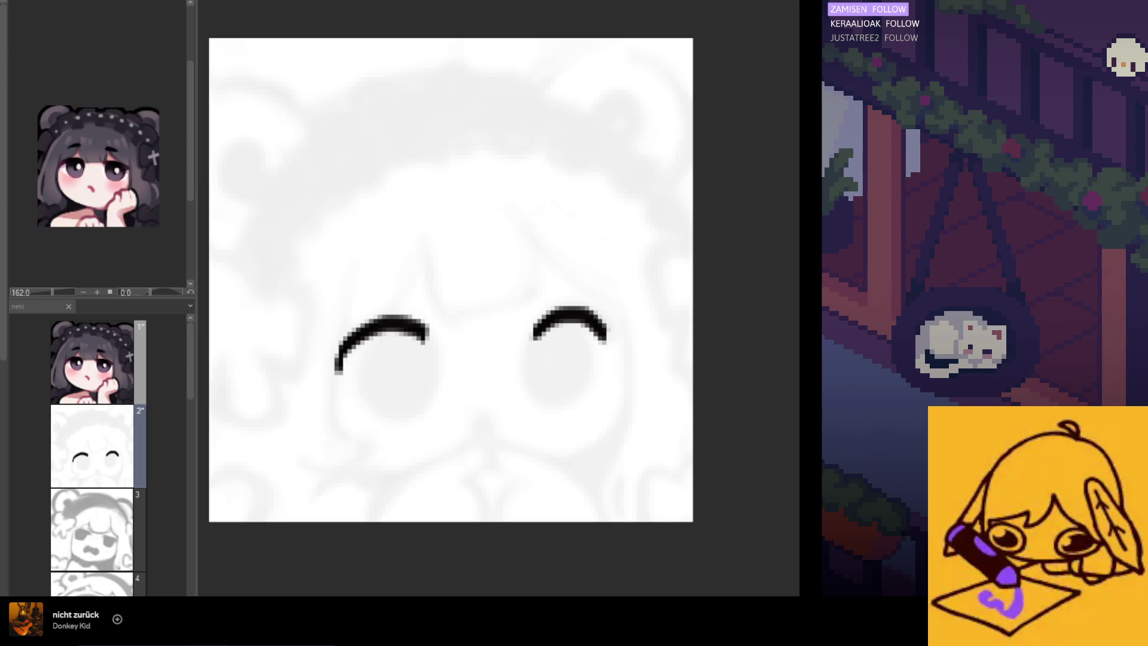
left_click_drag(557, 423, 458, 463)
key("ctrl+z")
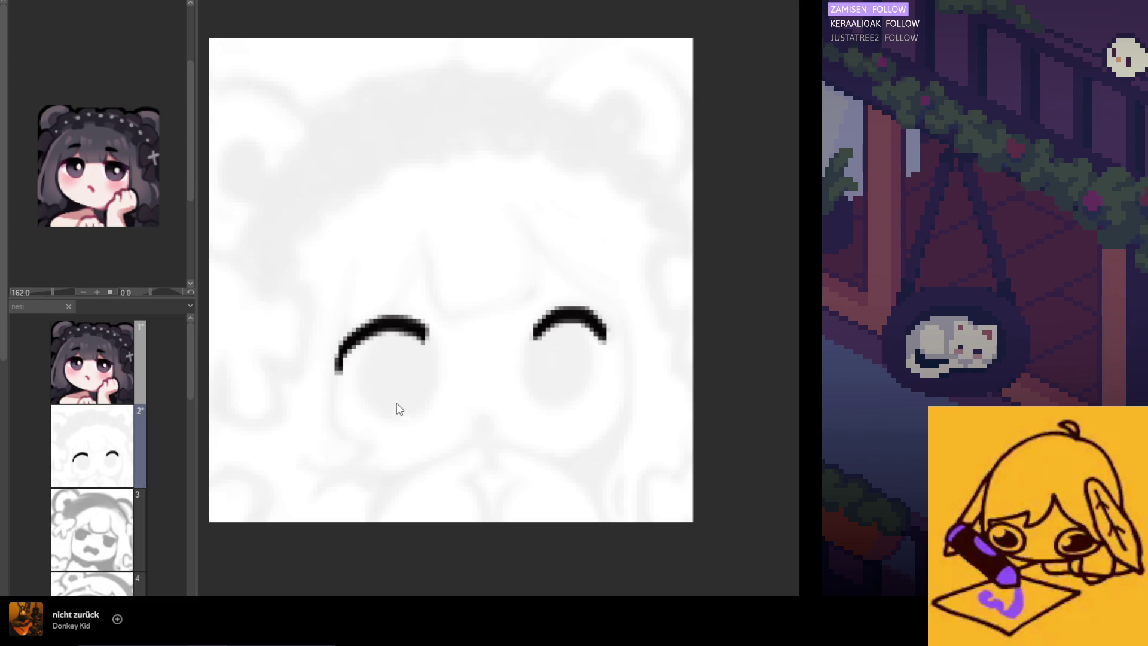
key("ctrl+z")
key("ctrl+z")
Step: Redraw the left eye's upper arc several times, undoing each unsatisfying attempt
left_click_drag(429, 328, 337, 372)
key("ctrl+z")
left_click_drag(424, 330, 341, 362)
key("ctrl+z")
left_click_drag(424, 343, 341, 363)
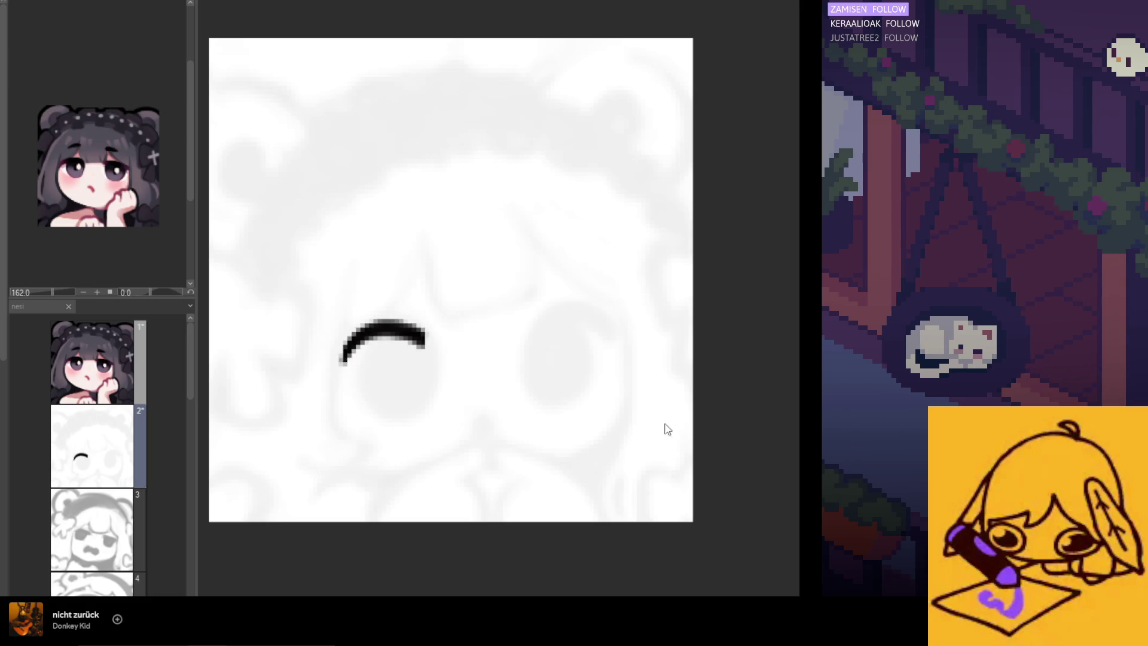
key("ctrl+z")
left_click_drag(484, 336, 371, 368)
key("ctrl+z")
left_click_drag(422, 330, 345, 357)
key("ctrl+z")
Step: Ink and refine the left eye arc, drop the stacked lines below, and keep one arc
left_click_drag(424, 337, 351, 356)
left_click_drag(428, 328, 360, 360)
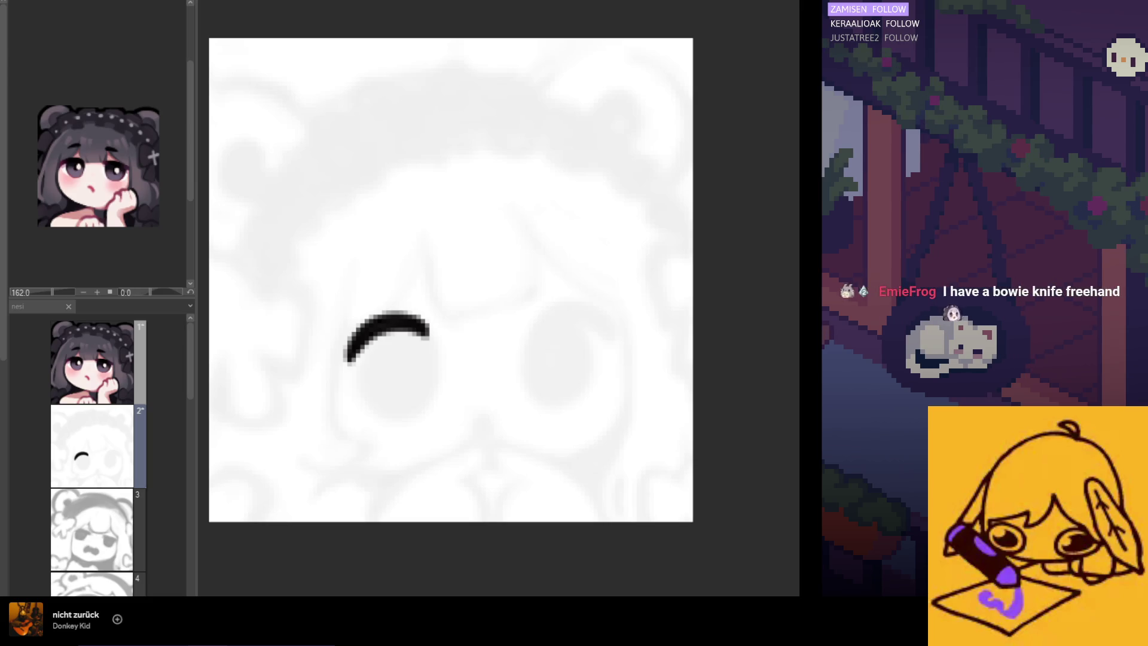
left_click_drag(436, 371, 372, 408)
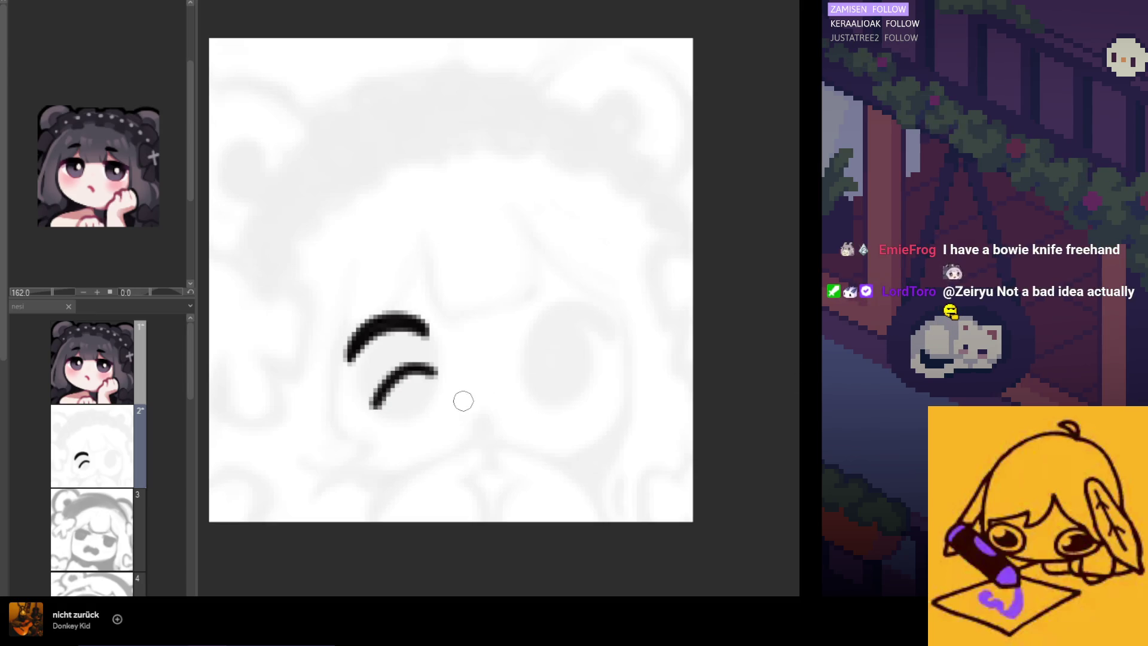
left_click_drag(466, 397, 392, 426)
key("ctrl+z")
key("ctrl+z")
key("ctrl+z")
left_click_drag(427, 331, 357, 325)
scroll(353, 335, "down", 5)
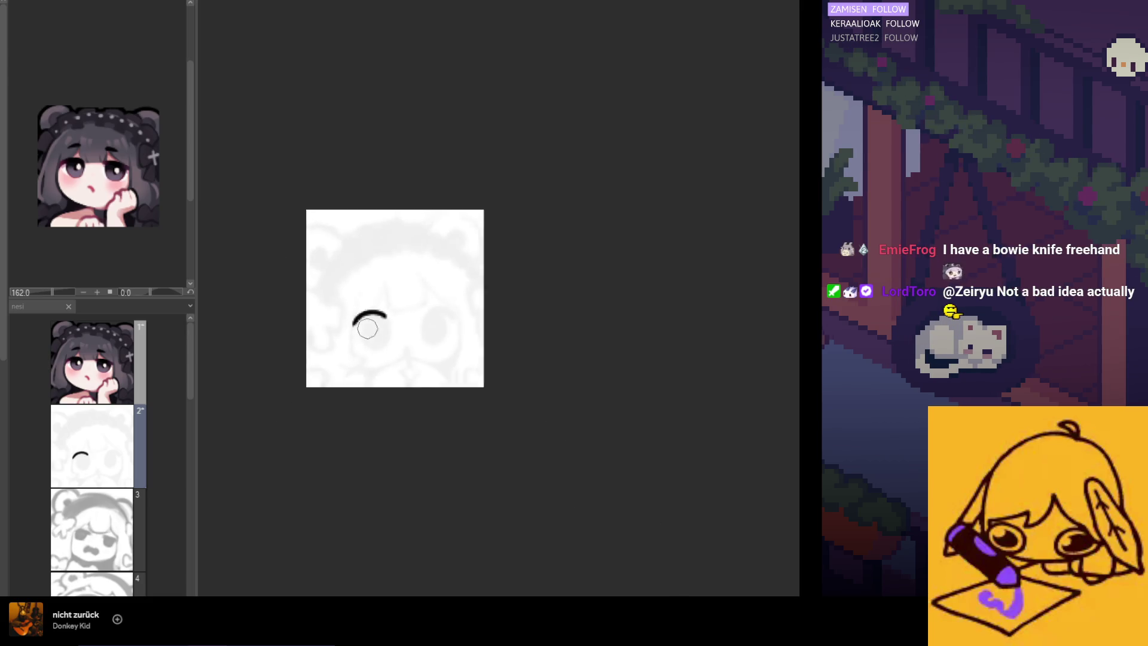
Step: Undo the left eye arc and trial strokes, restoring the solid black left eye
scroll(379, 315, "up", 2)
scroll(378, 308, "up", 2)
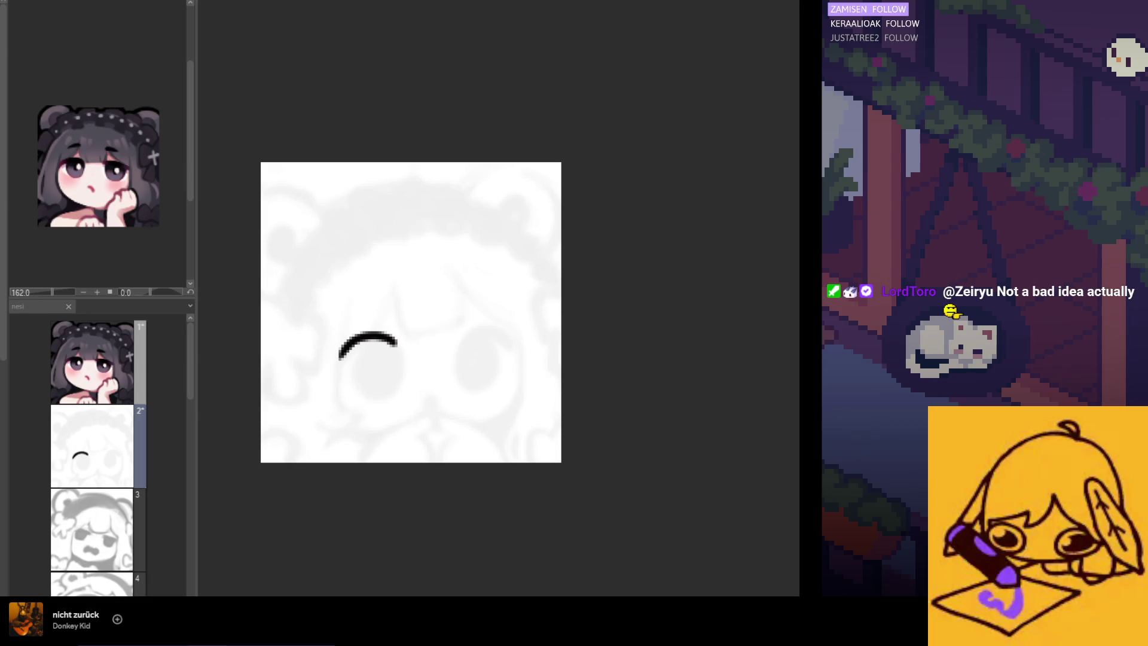
key("ctrl+z")
mouse_move(399, 350)
left_mouse_down()
mouse_move(365, 349)
mouse_move(385, 380)
left_mouse_up()
key("ctrl+z")
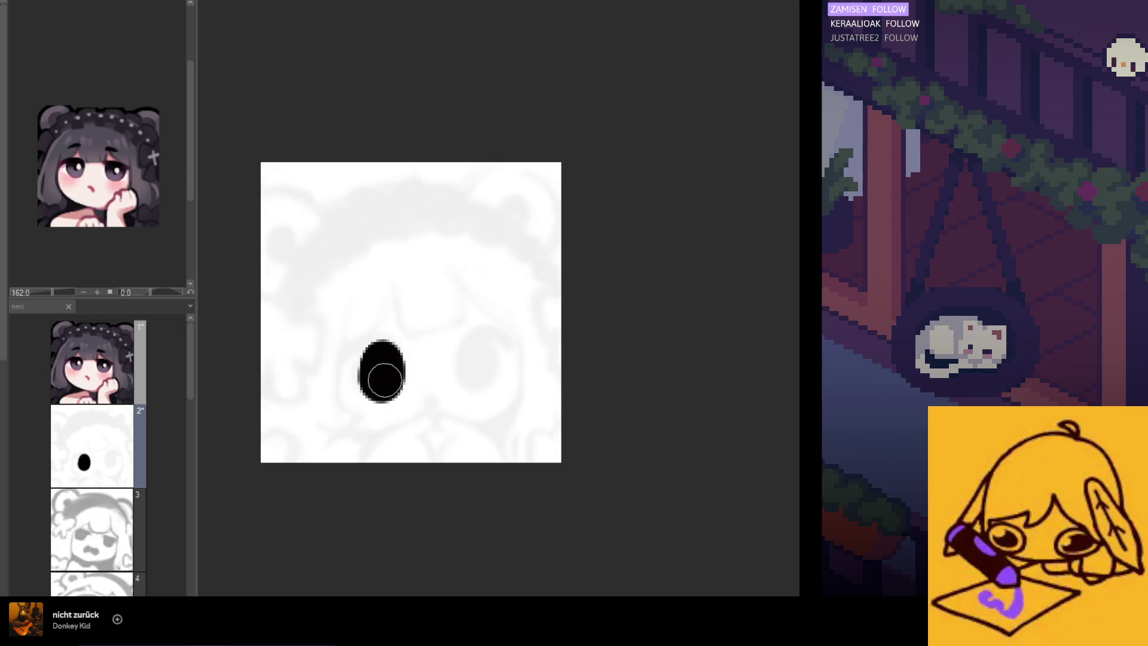
key("ctrl+z")
mouse_move(390, 345)
left_mouse_down()
mouse_move(361, 371)
mouse_move(391, 346)
mouse_move(381, 391)
mouse_move(379, 369)
left_mouse_up()
key("ctrl+z")
Step: Mirror the canvas and repeatedly paint then undo the right eye stroke
key("h")
key("h")
left_click_drag(472, 340, 473, 385)
key("ctrl+z")
left_click_drag(482, 337, 474, 378)
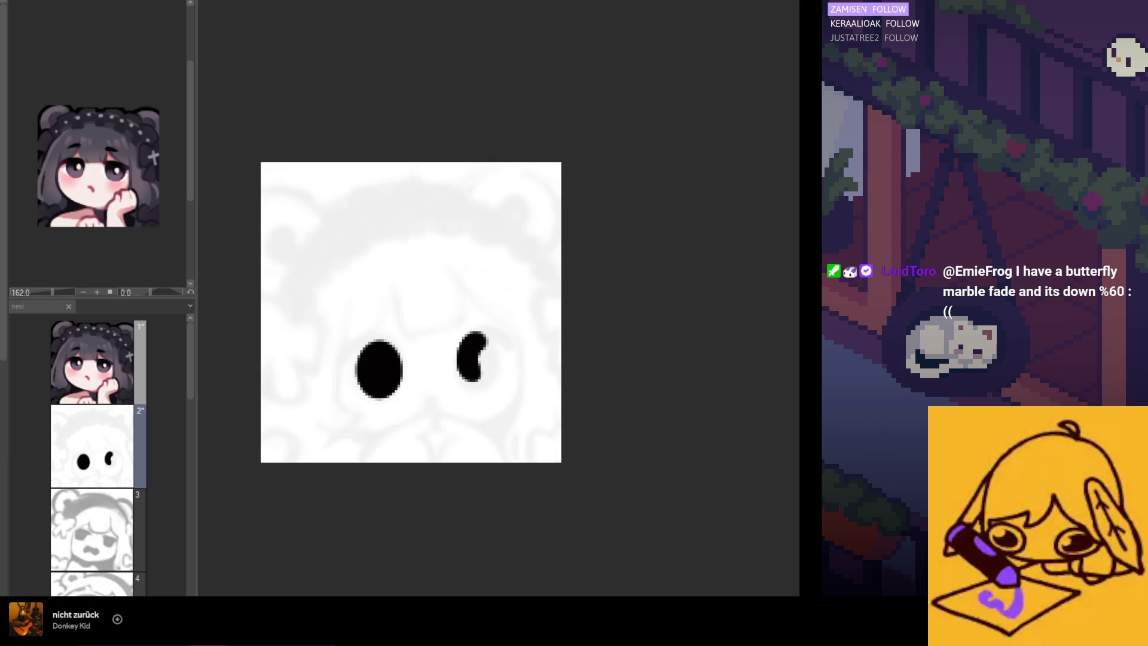
key("ctrl+z")
left_click_drag(482, 339, 473, 378)
key("ctrl+z")
left_click_drag(472, 339, 486, 355)
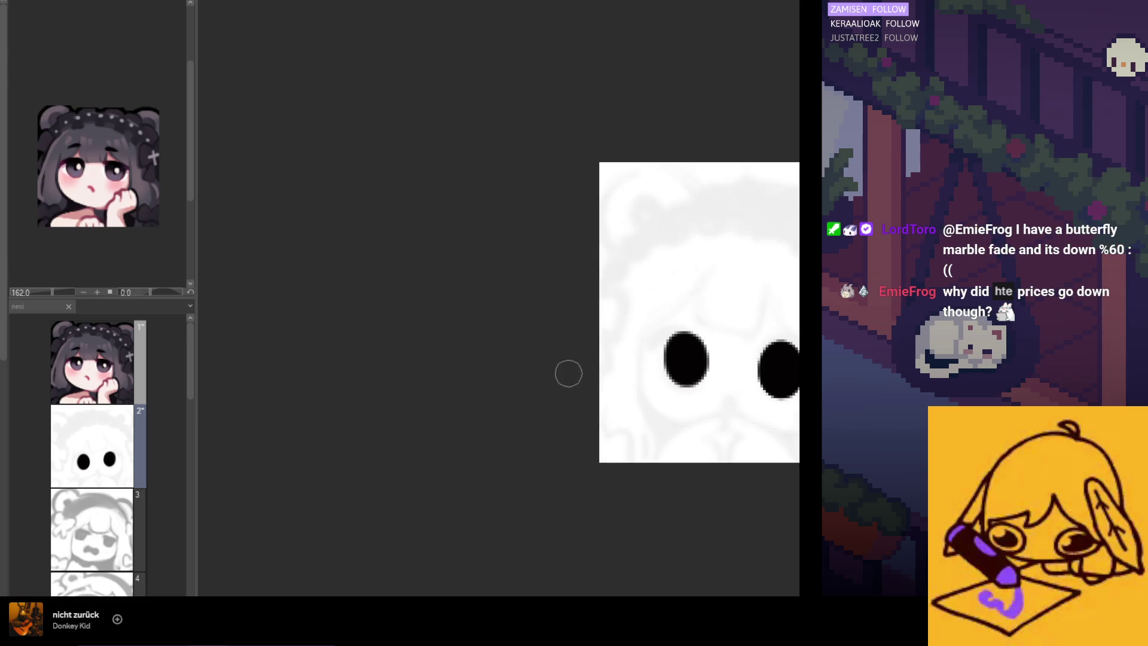
key("ctrl+z")
mouse_move(476, 341)
left_mouse_down()
mouse_move(487, 357)
mouse_move(474, 367)
mouse_move(482, 348)
mouse_move(487, 375)
mouse_move(468, 370)
left_mouse_up()
key("ctrl+z")
key("ctrl+z")
key("ctrl+z")
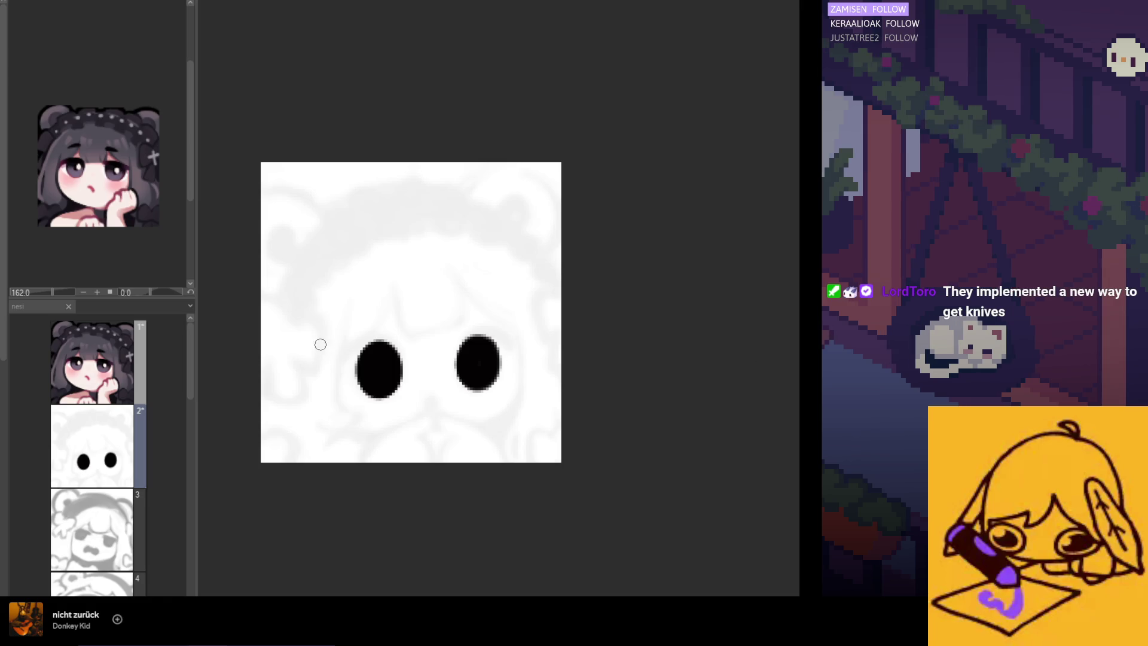
Step: Add a thick curved lash over the left eye, erase its right edge, and flip the view to check
left_click_drag(393, 349, 345, 363)
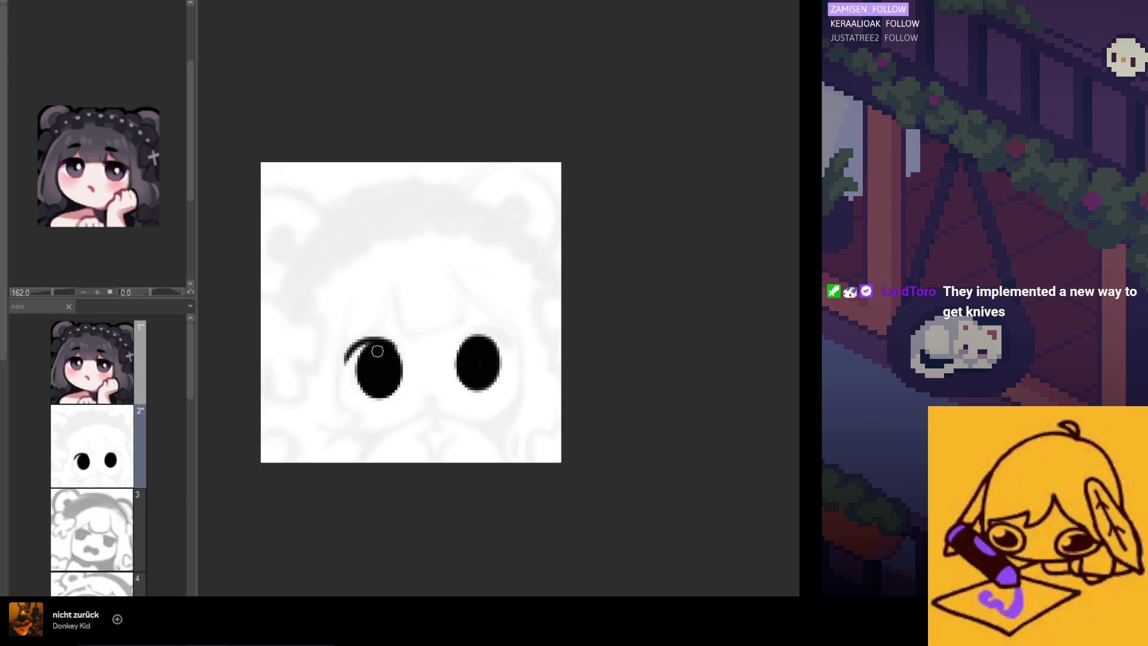
left_click_drag(386, 343, 343, 362)
key("ctrl+z")
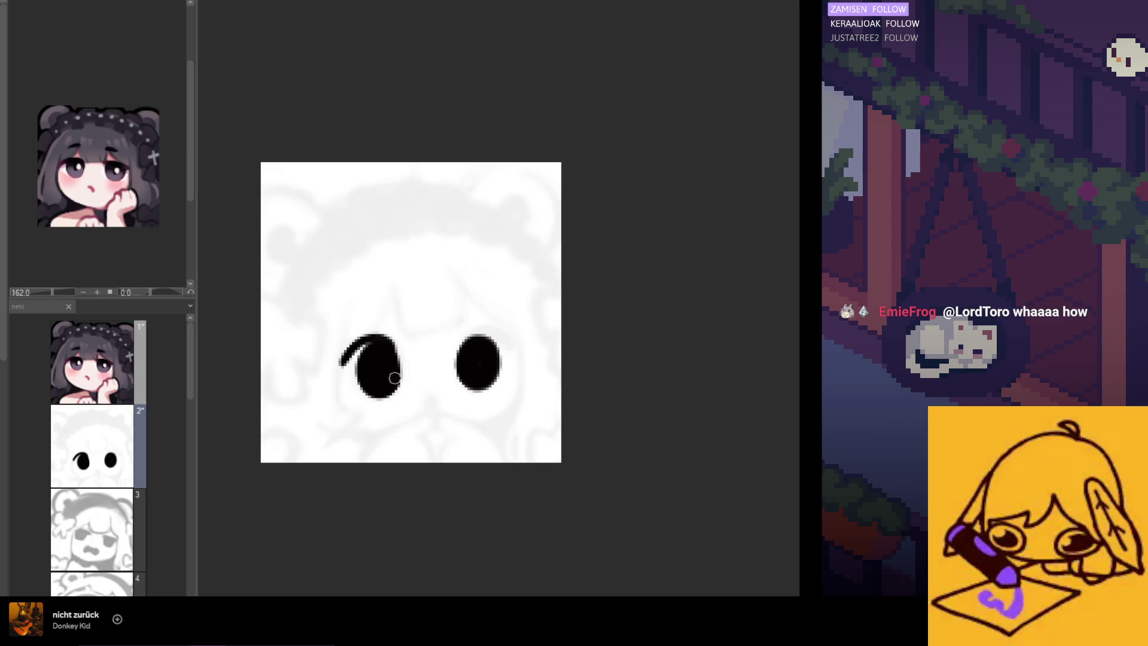
mouse_move(396, 365)
left_mouse_down()
mouse_move(367, 395)
mouse_move(398, 394)
left_mouse_up()
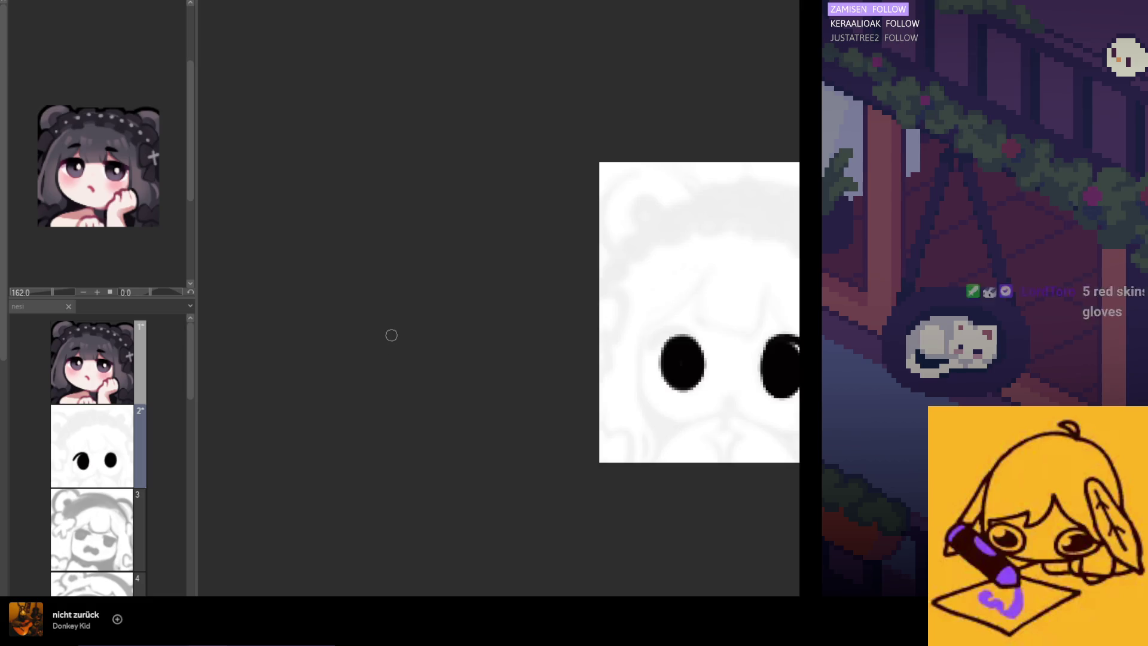
key("h")
key("ctrl+0")
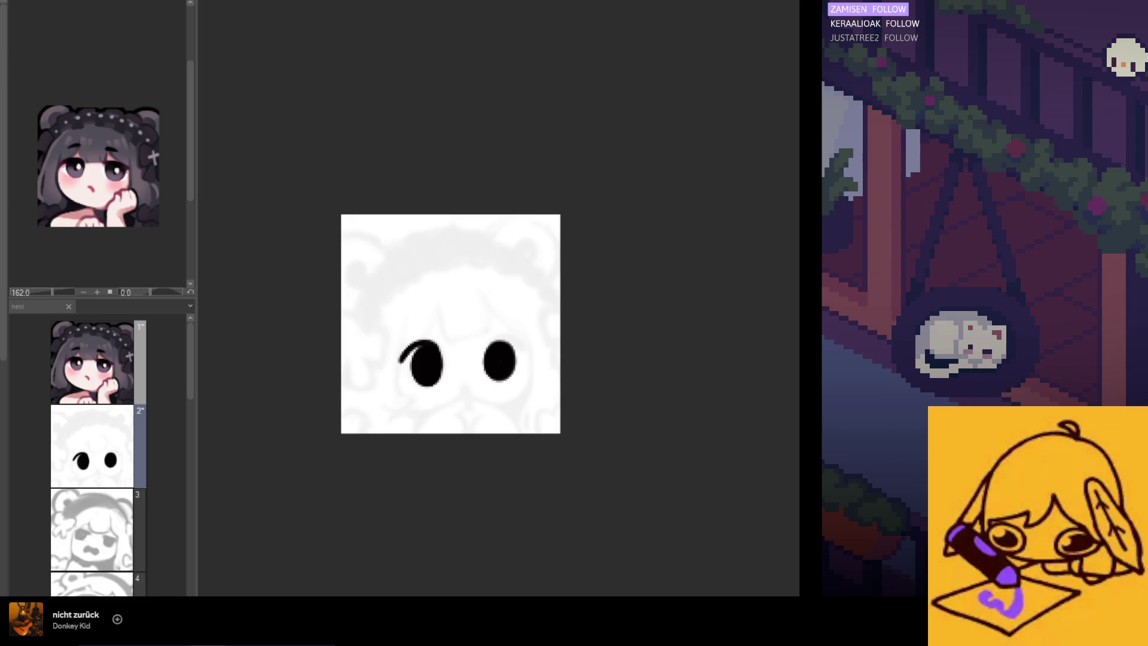
Step: Zoom the canvas back out to see the whole emote
scroll(500, 476, "up", 2)
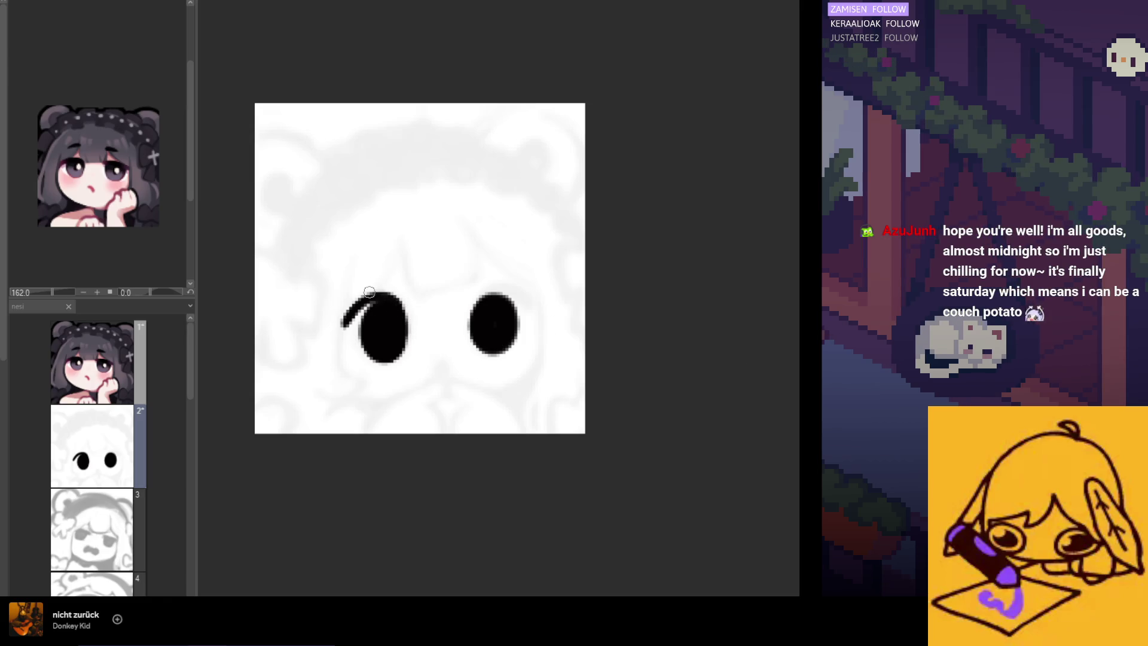
Step: With the canvas mirrored, draw and reshape a matching curved lash over the right eye
key("h")
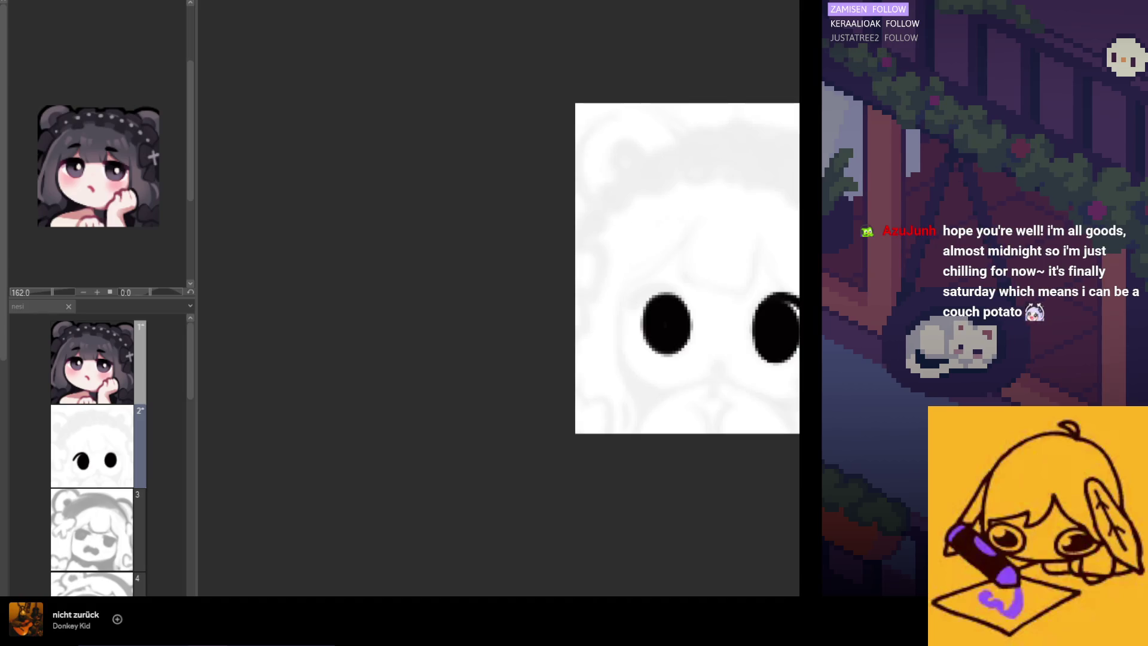
key("h")
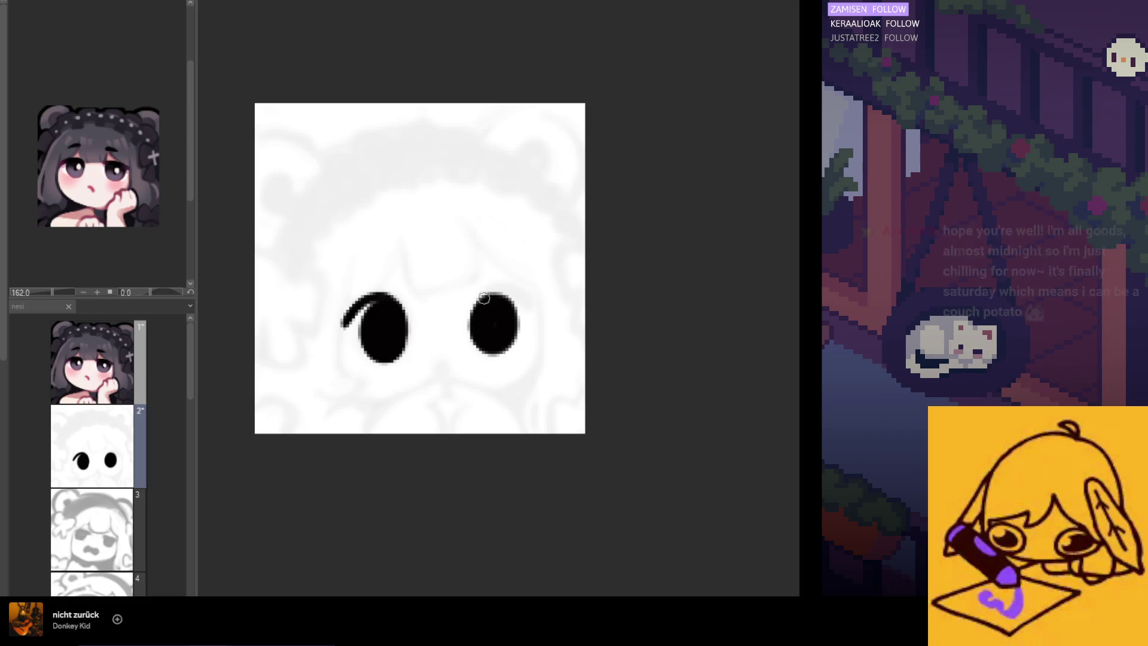
key("h")
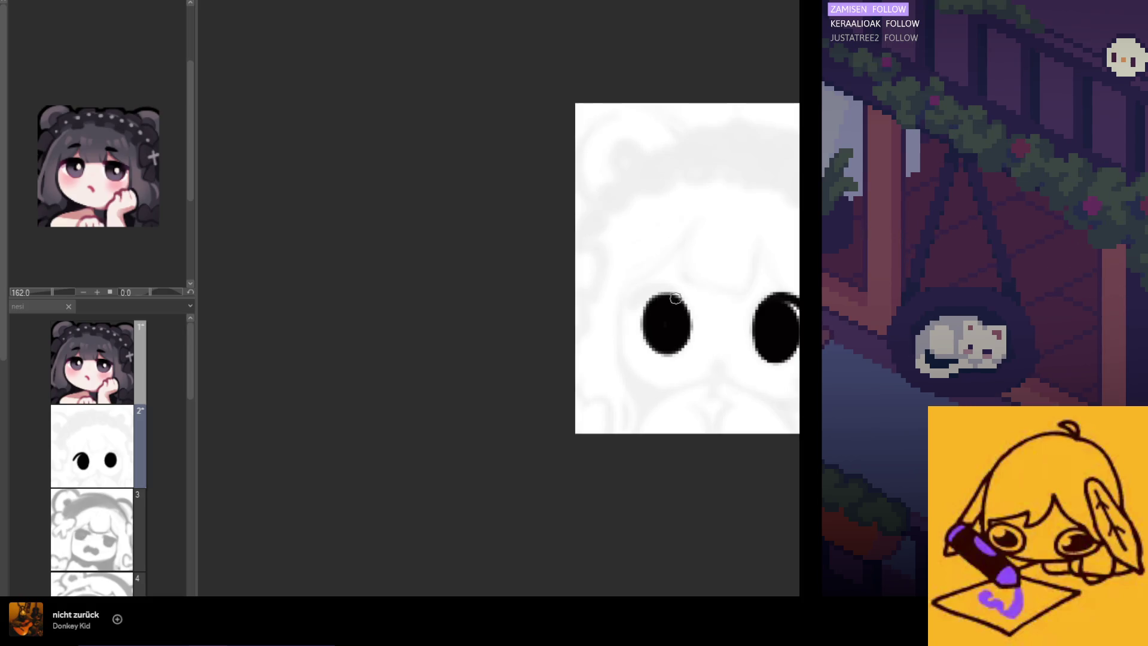
left_click_drag(681, 301, 627, 314)
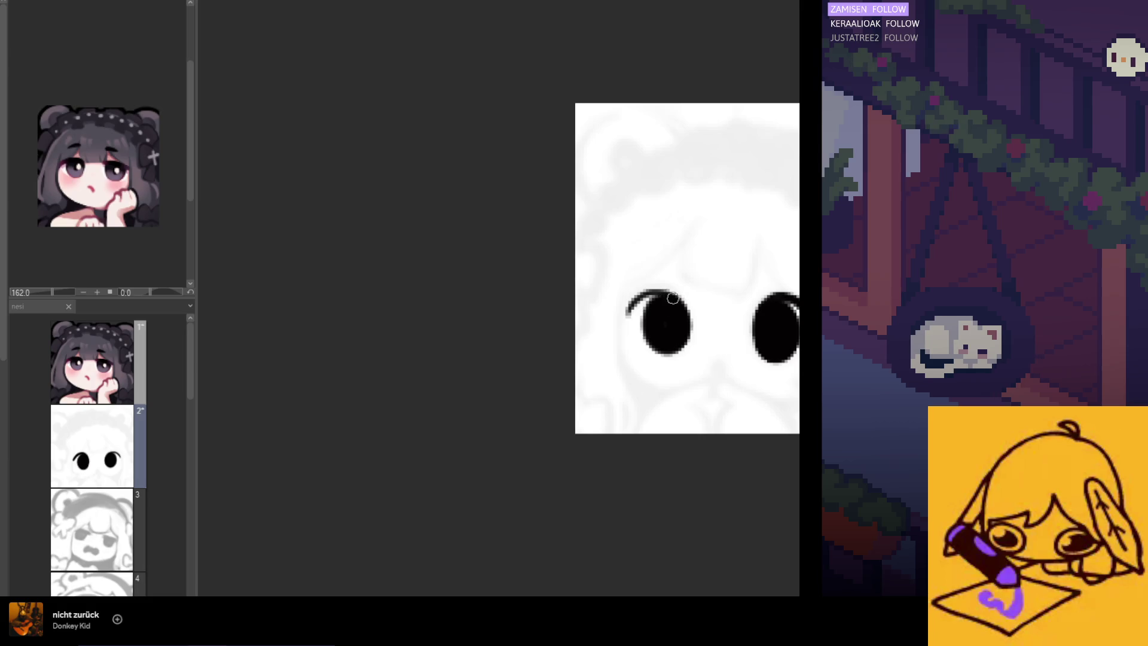
left_click_drag(627, 313, 667, 295)
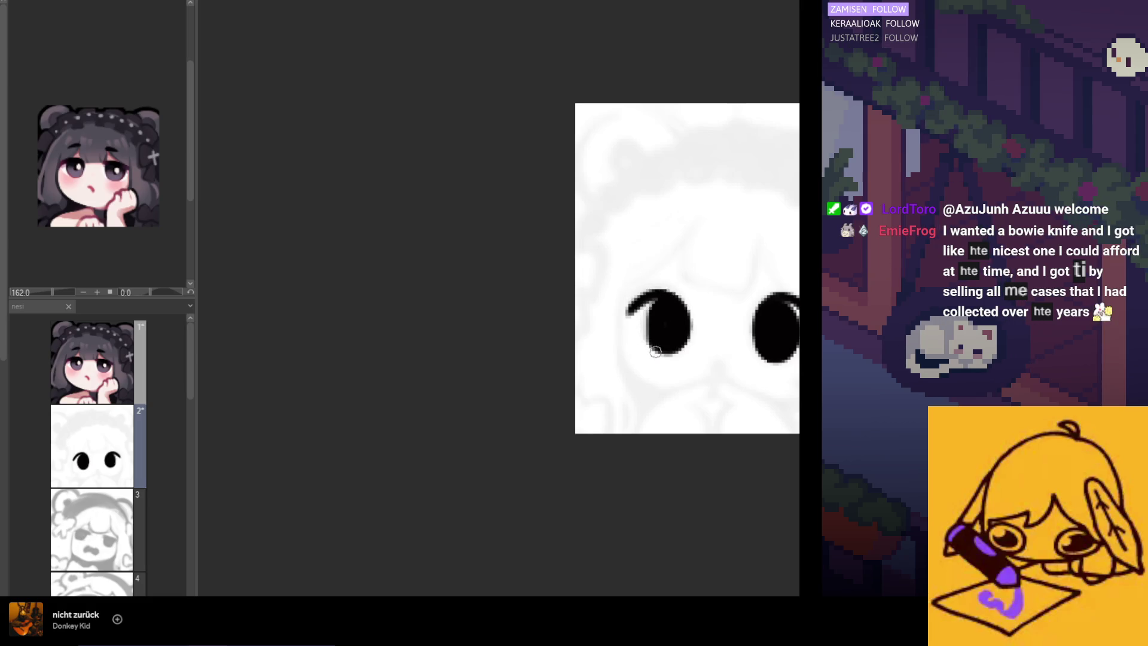
Step: Round out the right eye's top-left edge and trim its lash tip thinner
scroll(602, 306, "down", 1)
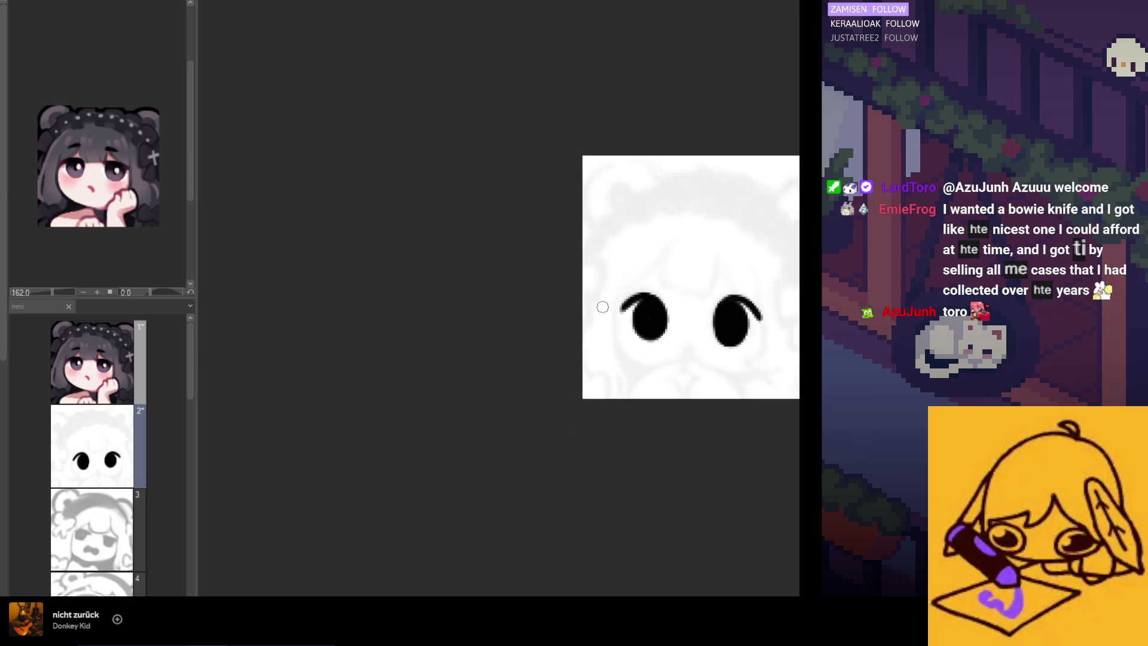
left_click_drag(602, 306, 409, 307)
scroll(493, 288, "up", 3)
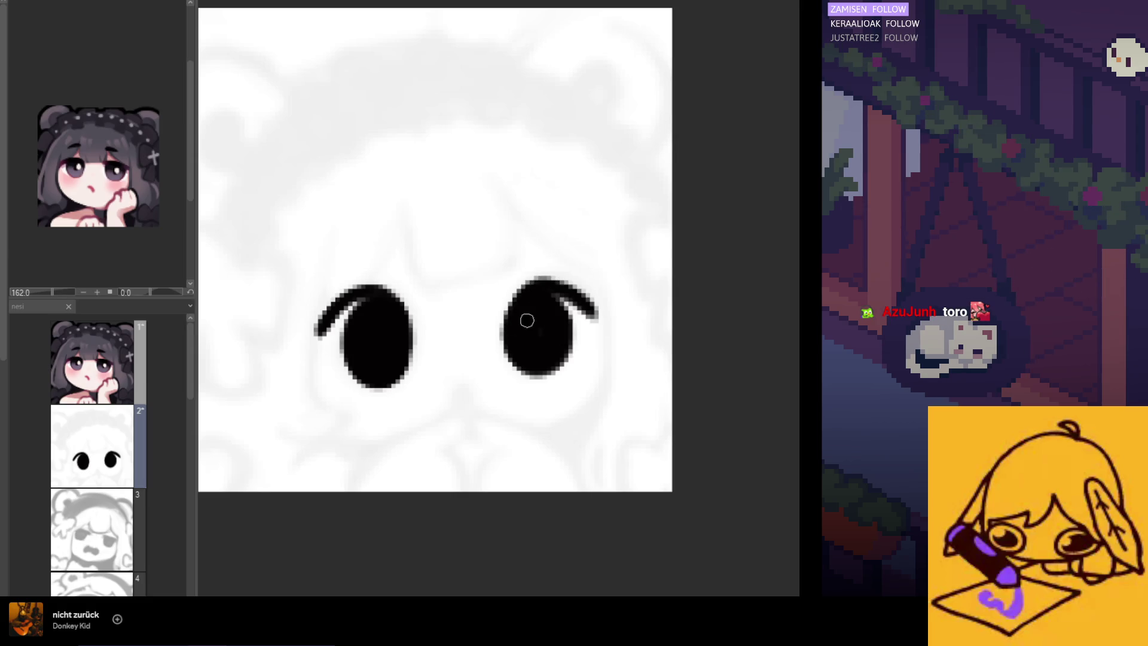
mouse_move(522, 293)
left_mouse_down()
mouse_move(548, 277)
mouse_move(588, 297)
left_mouse_up()
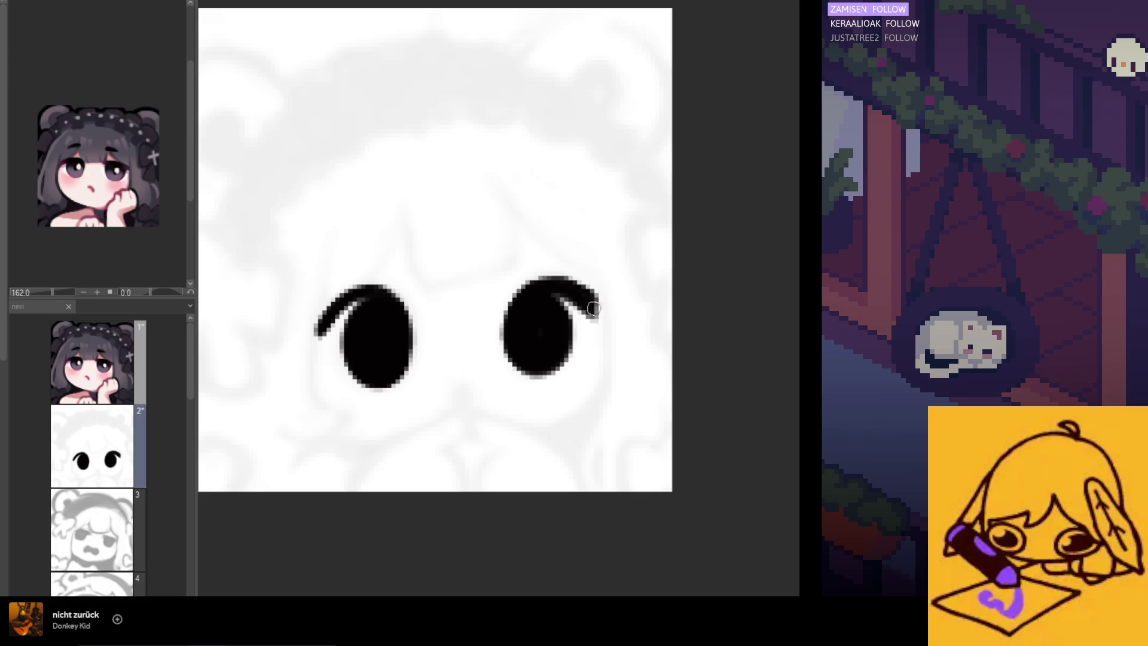
key("ctrl+z")
key("ctrl+y")
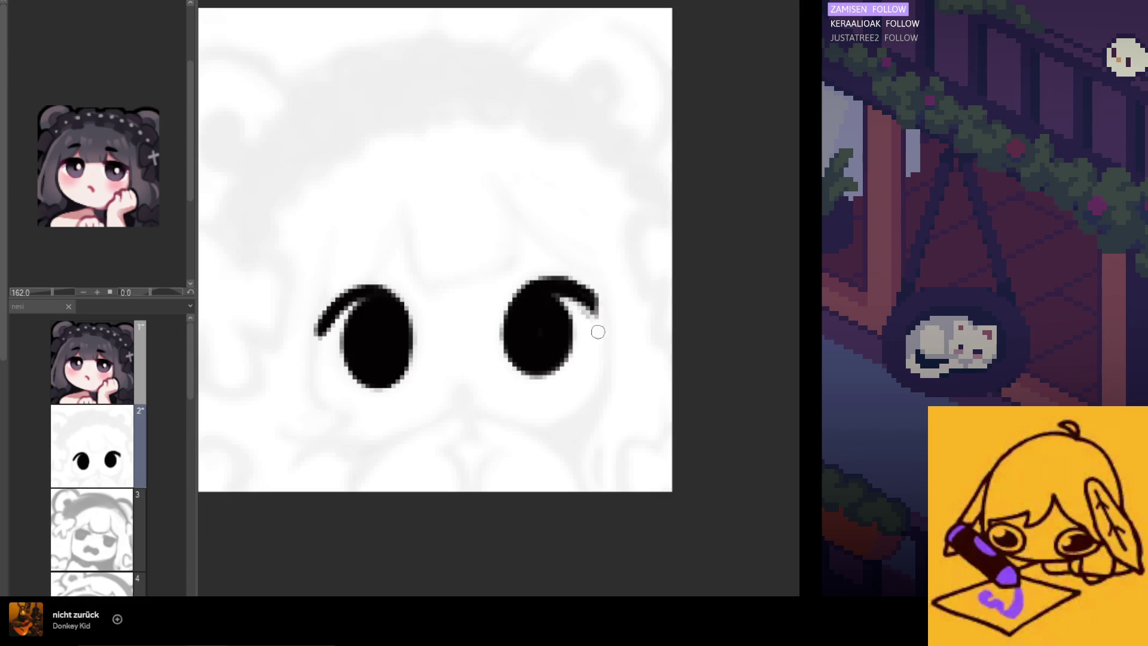
left_click_drag(589, 280, 580, 284)
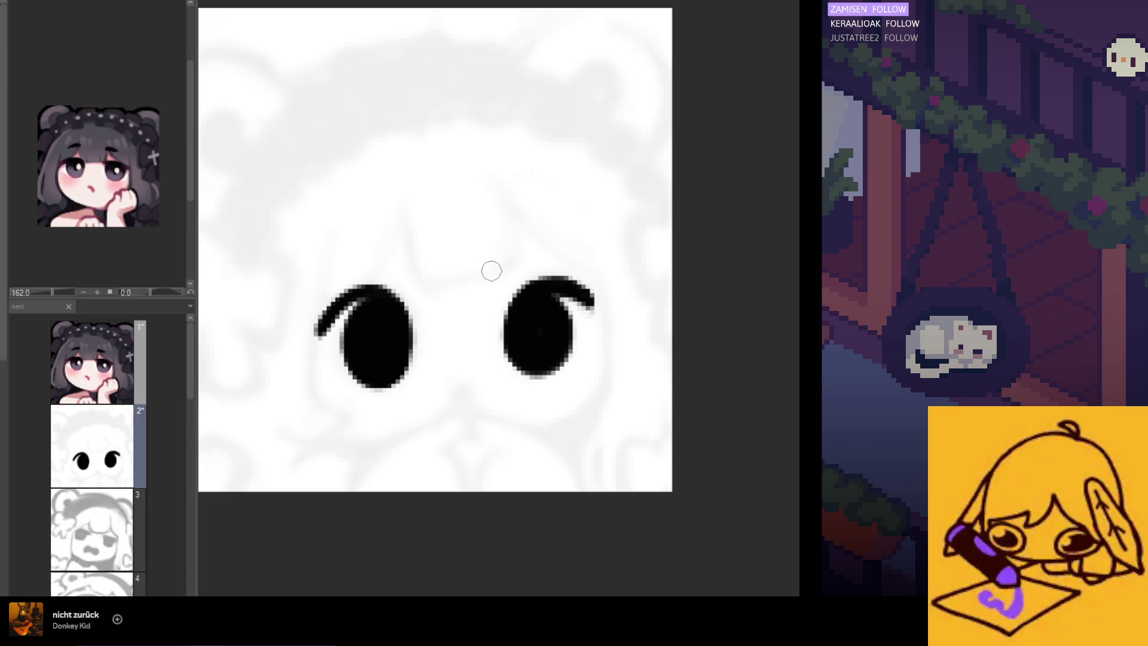
scroll(543, 384, "down", 5)
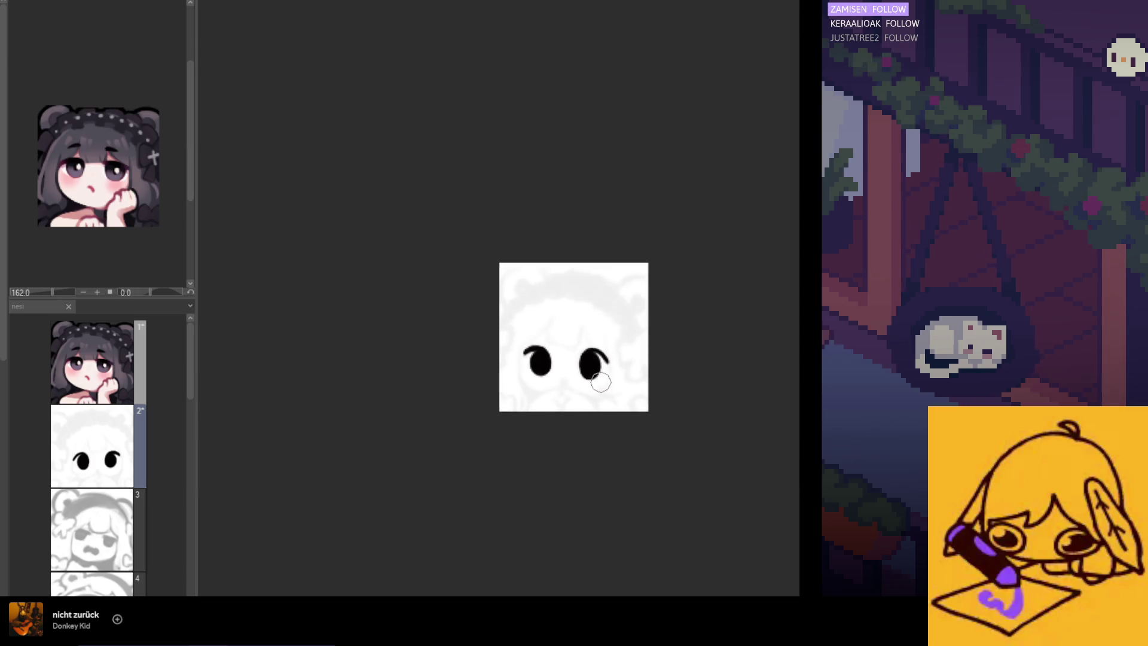
Step: Thicken the outer end of the left eye's lash
scroll(597, 373, "up", 5)
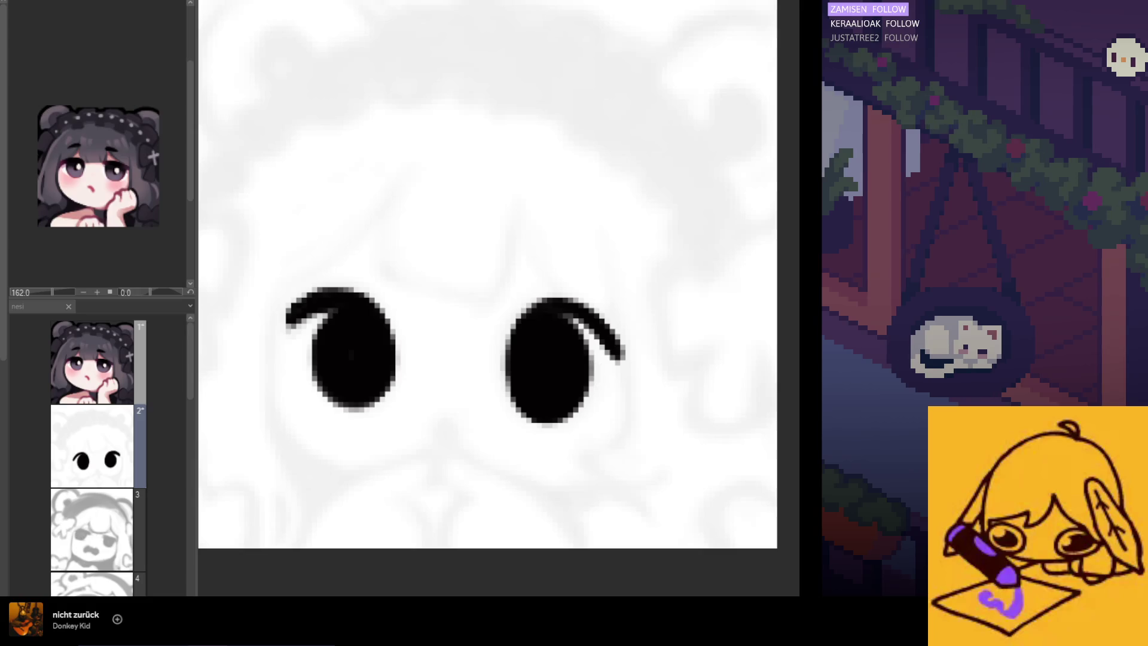
mouse_move(314, 329)
left_mouse_down()
mouse_move(323, 287)
mouse_move(298, 336)
left_mouse_up()
key("ctrl+z")
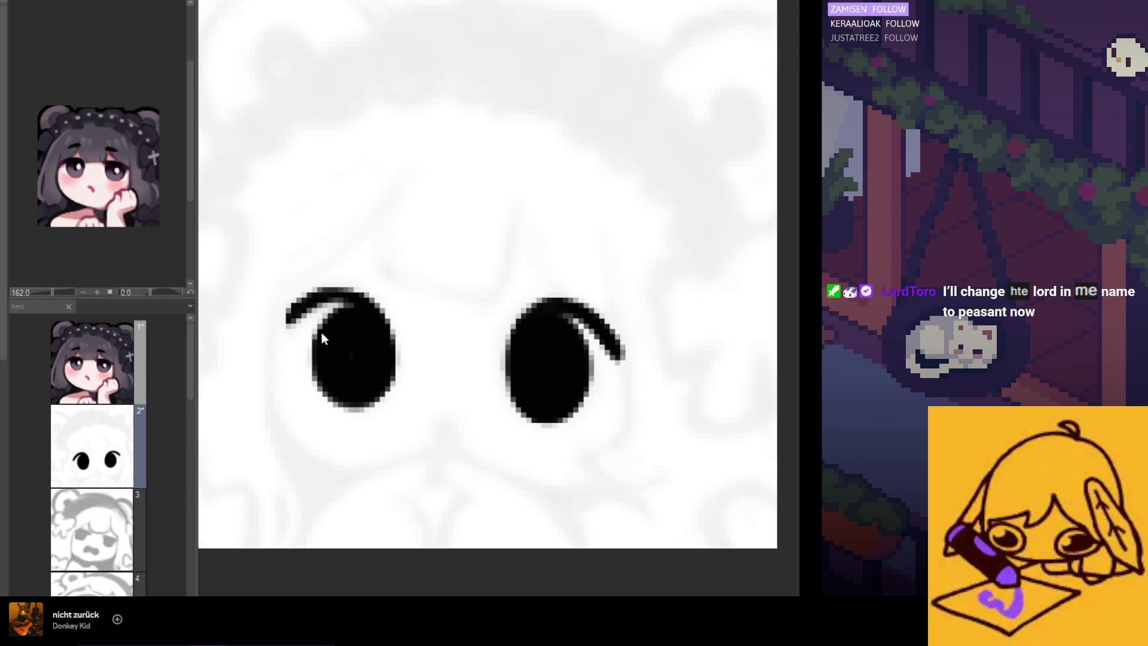
left_click_drag(351, 308, 294, 337)
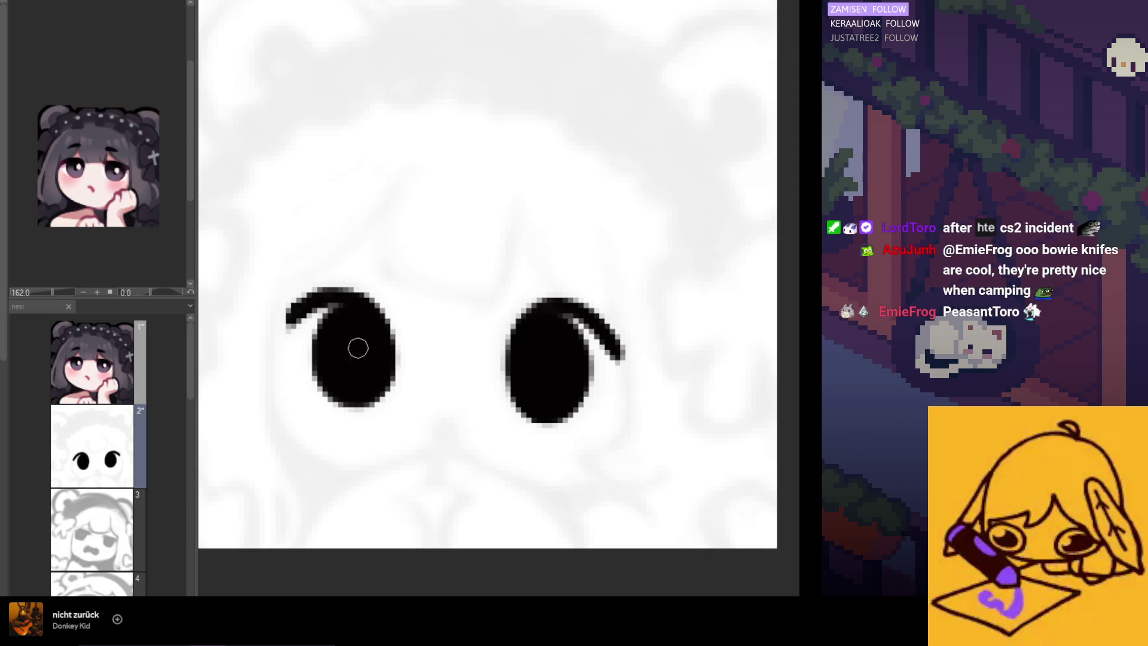
Step: Redraw the right eye's lash thicker and round out its top-left edge
left_click_drag(512, 414, 601, 413)
key("ctrl+z")
key("ctrl+z")
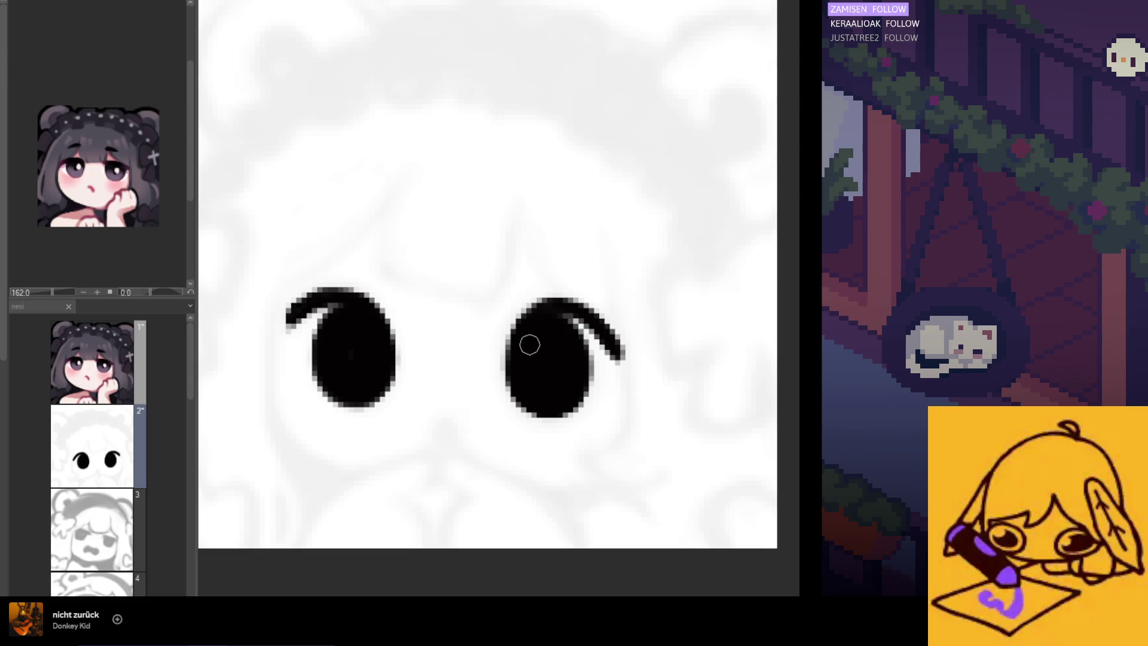
left_click_drag(572, 318, 618, 352)
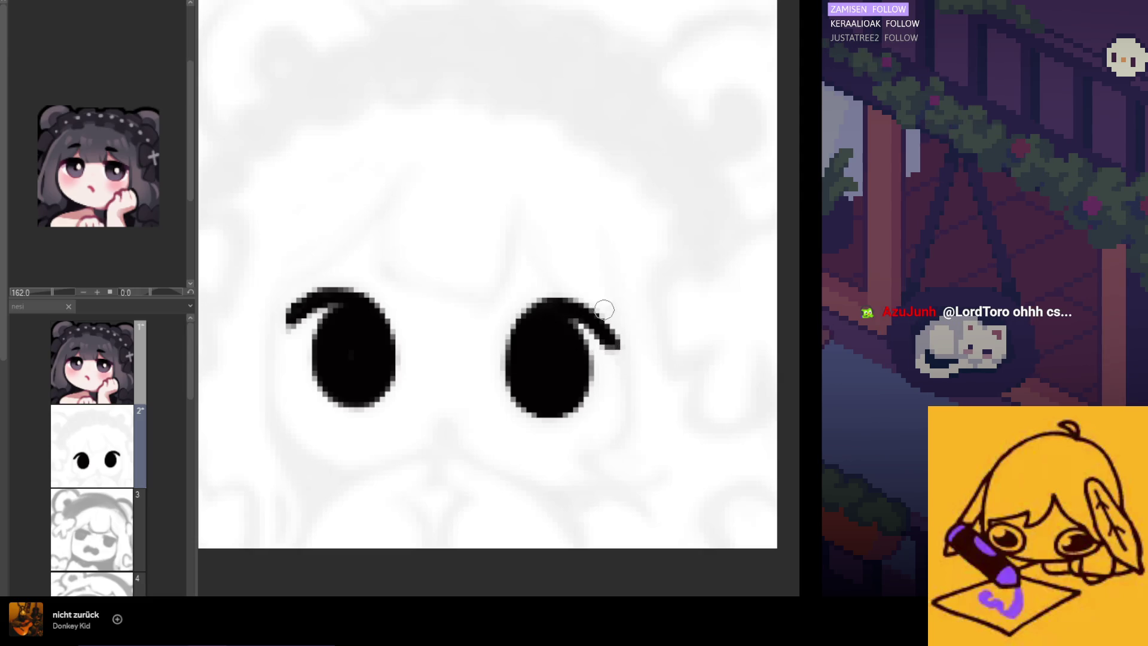
mouse_move(523, 311)
left_mouse_down()
mouse_move(572, 300)
mouse_move(536, 309)
mouse_move(564, 307)
mouse_move(543, 319)
left_mouse_up()
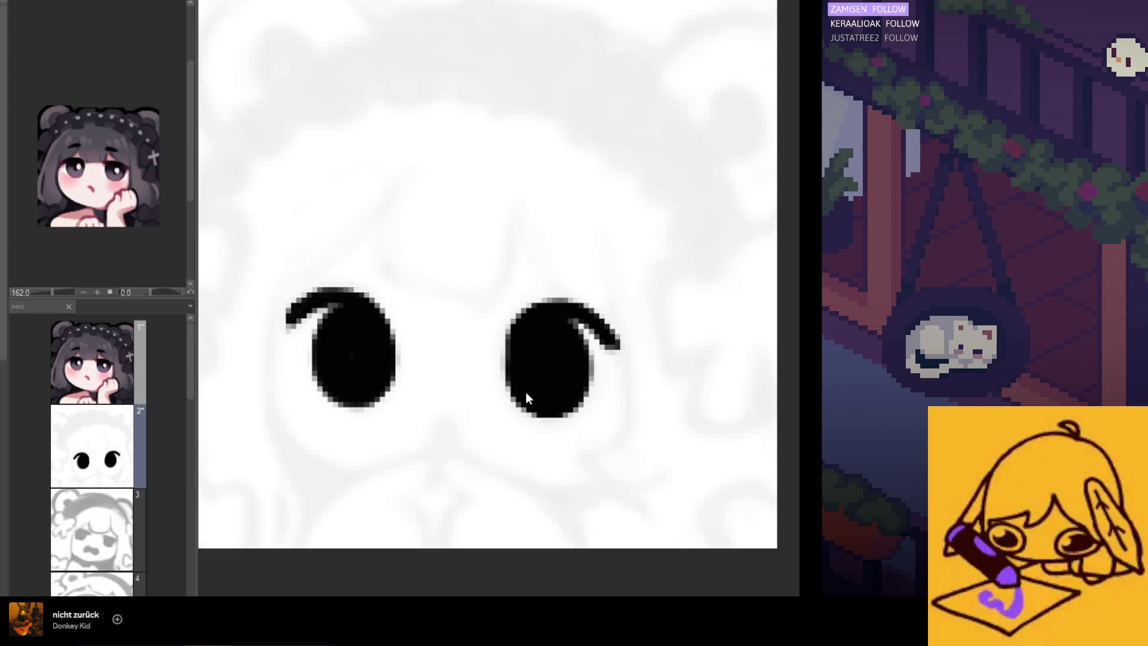
scroll(508, 365, "down", 2)
scroll(628, 377, "up", 2)
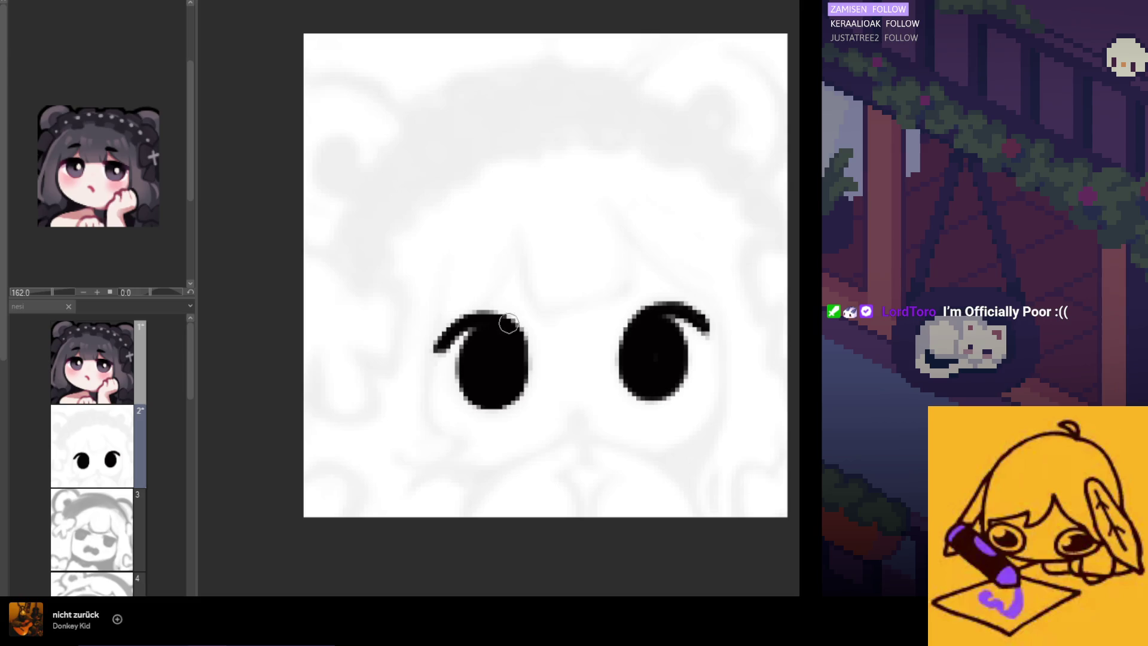
Step: Paint along the left eye's top edge so it merges into the lash, then zoom out
left_click_drag(487, 333, 455, 332)
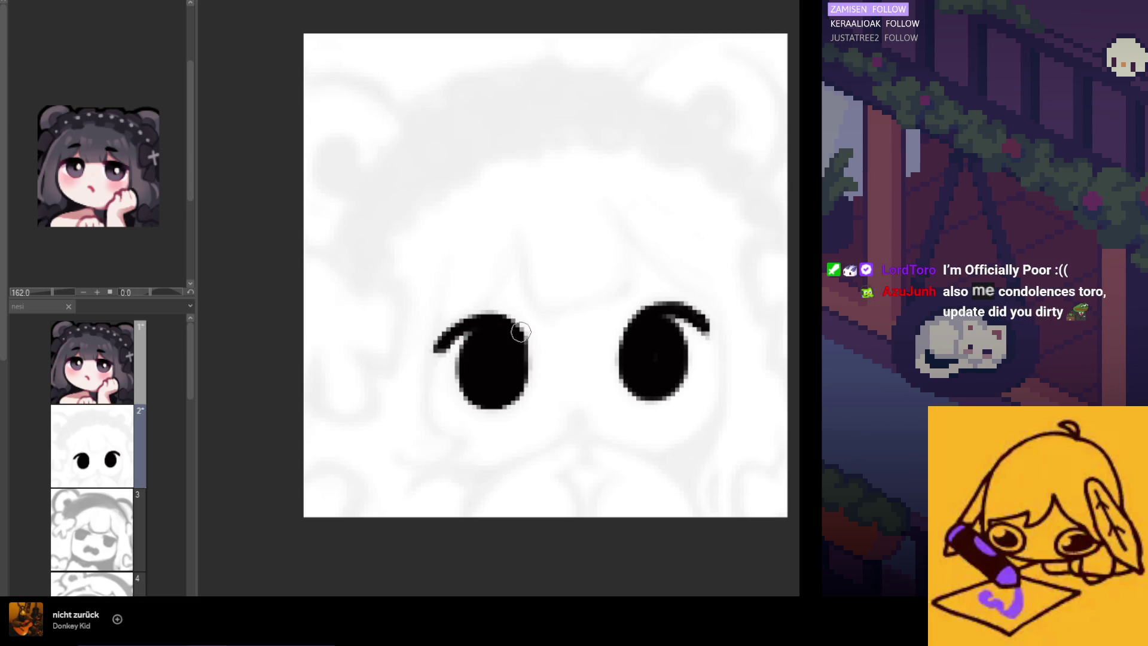
scroll(418, 334, "down", 3)
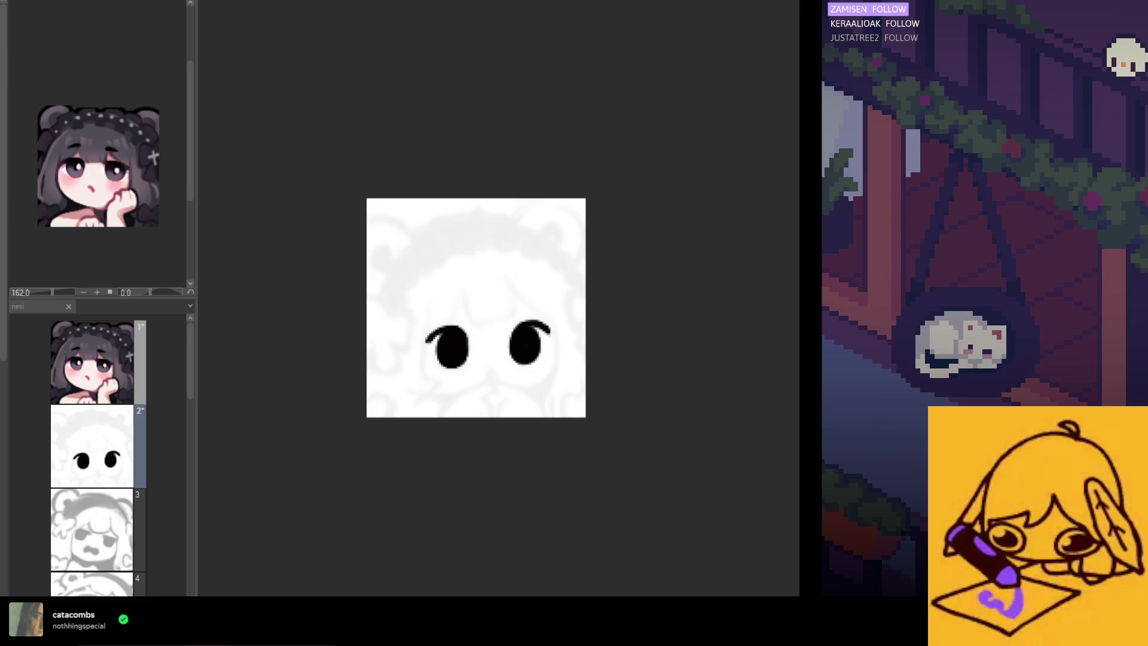
Step: Add black along the left eye's upper-right edge and sample the colour between the eyes
scroll(481, 359, "up", 3)
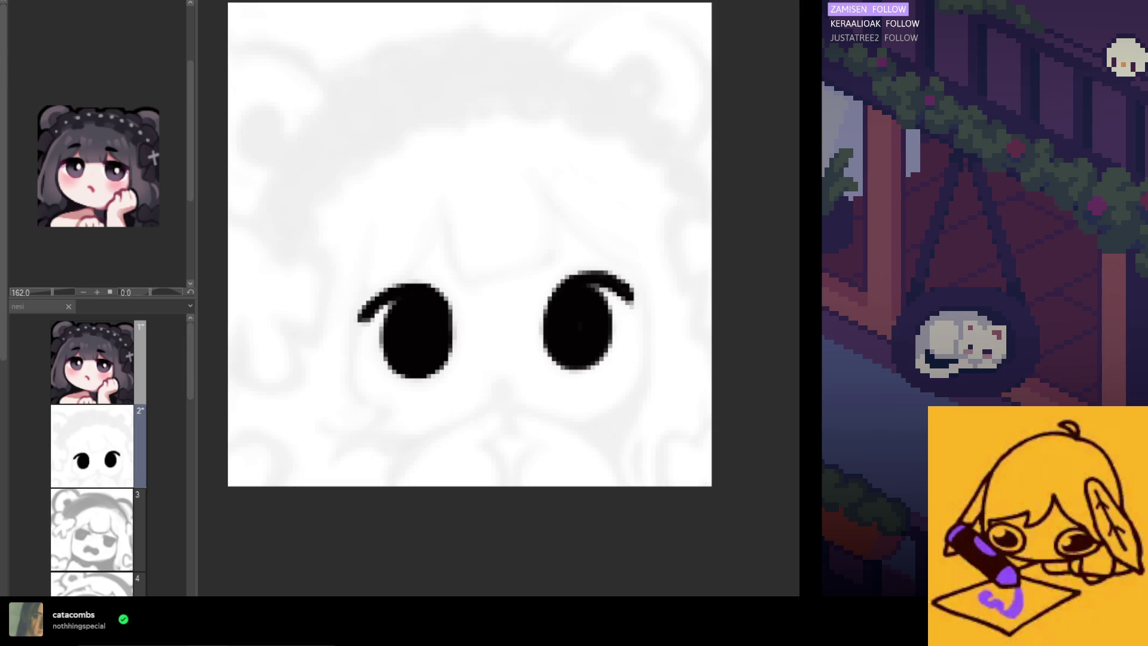
left_click_drag(453, 344, 435, 287)
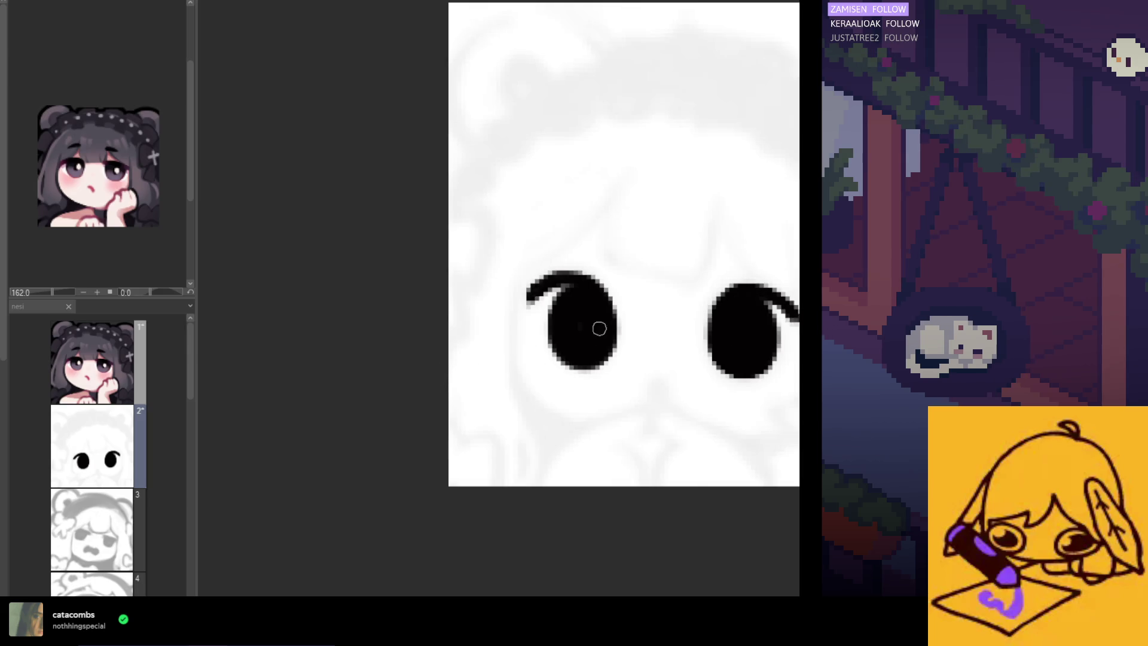
left_click(535, 323, "alt")
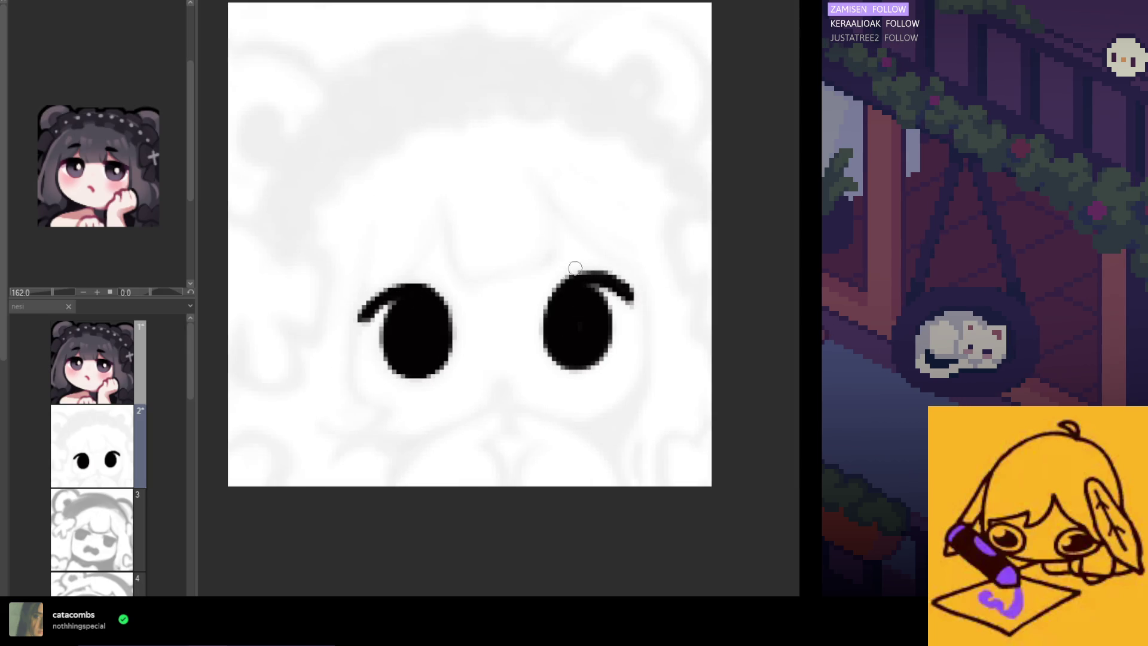
scroll(534, 324, "down", 2)
scroll(535, 325, "down", 2)
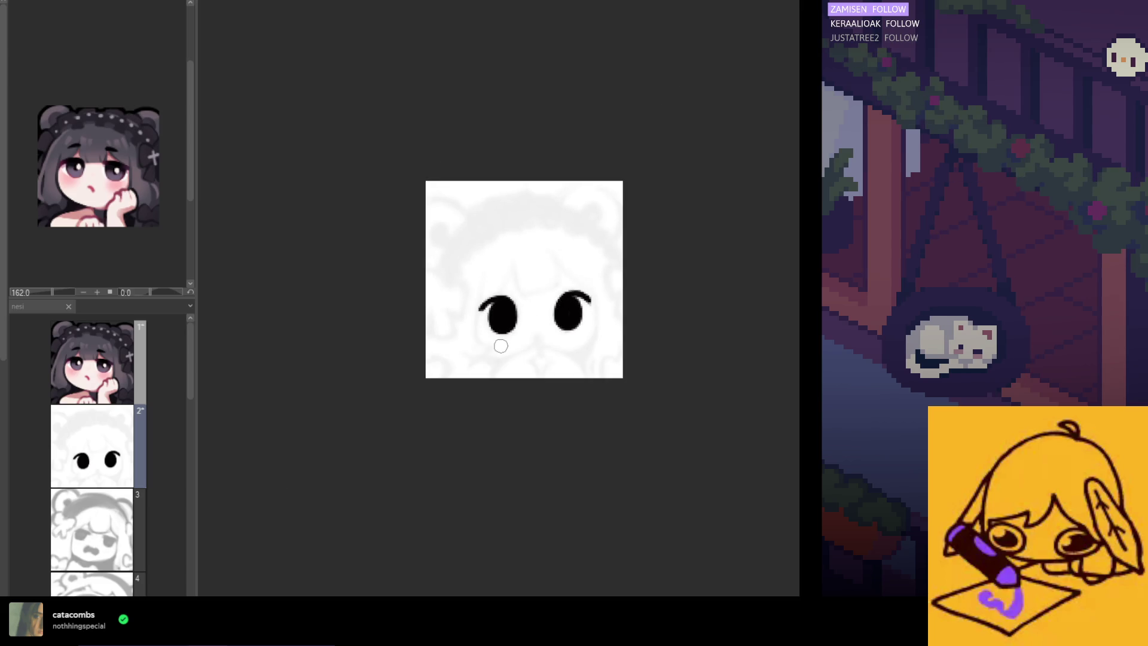
scroll(535, 325, "down", 2)
scroll(556, 281, "up", 2)
scroll(510, 267, "up", 2)
scroll(523, 351, "up", 1)
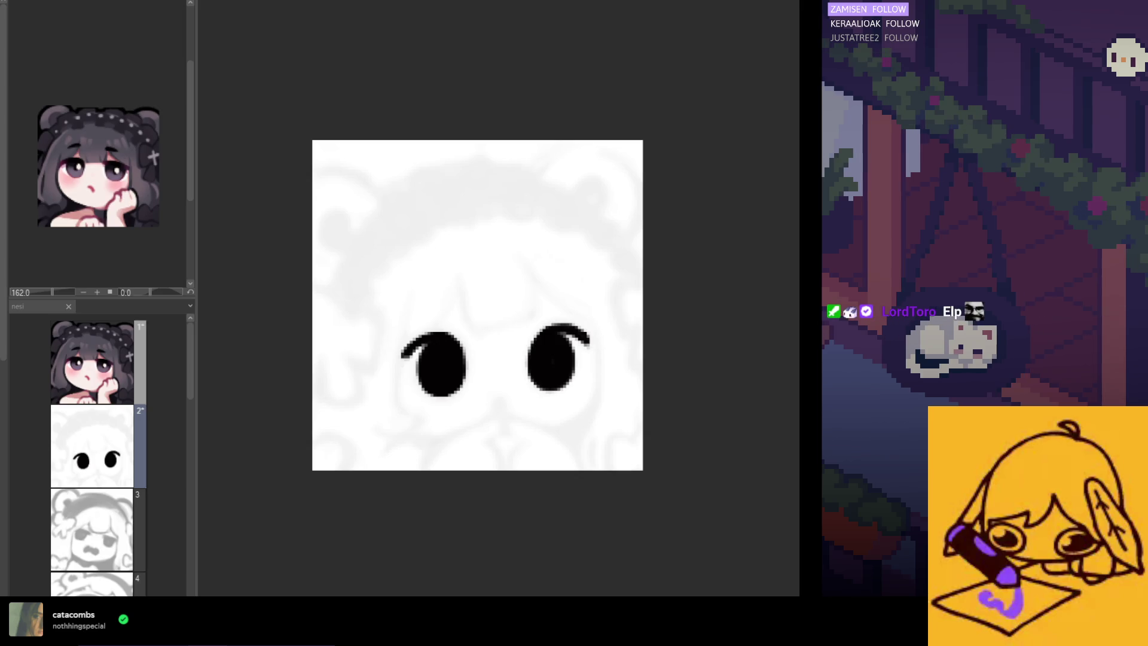
Step: Select the left eye and transform it slightly right and down, then deselect
left_click_drag(499, 293, 359, 470)
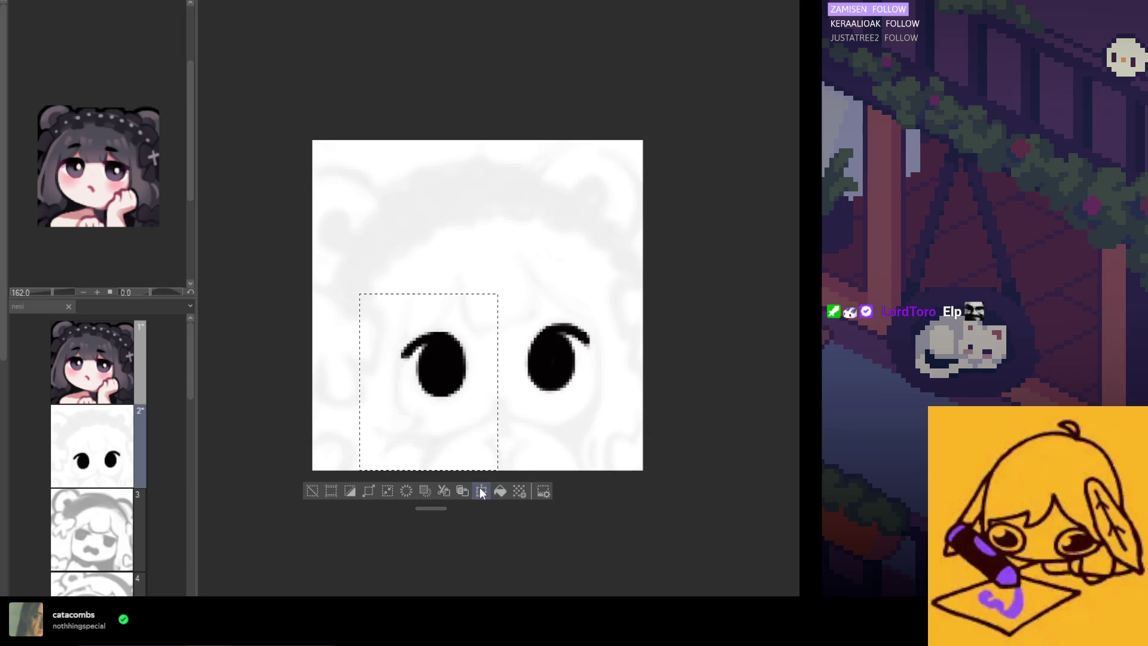
key("ctrl+t")
left_click_drag(459, 431, 463, 433)
key("Return")
key("ctrl+d")
scroll(503, 413, "down", 3)
scroll(503, 413, "up", 2)
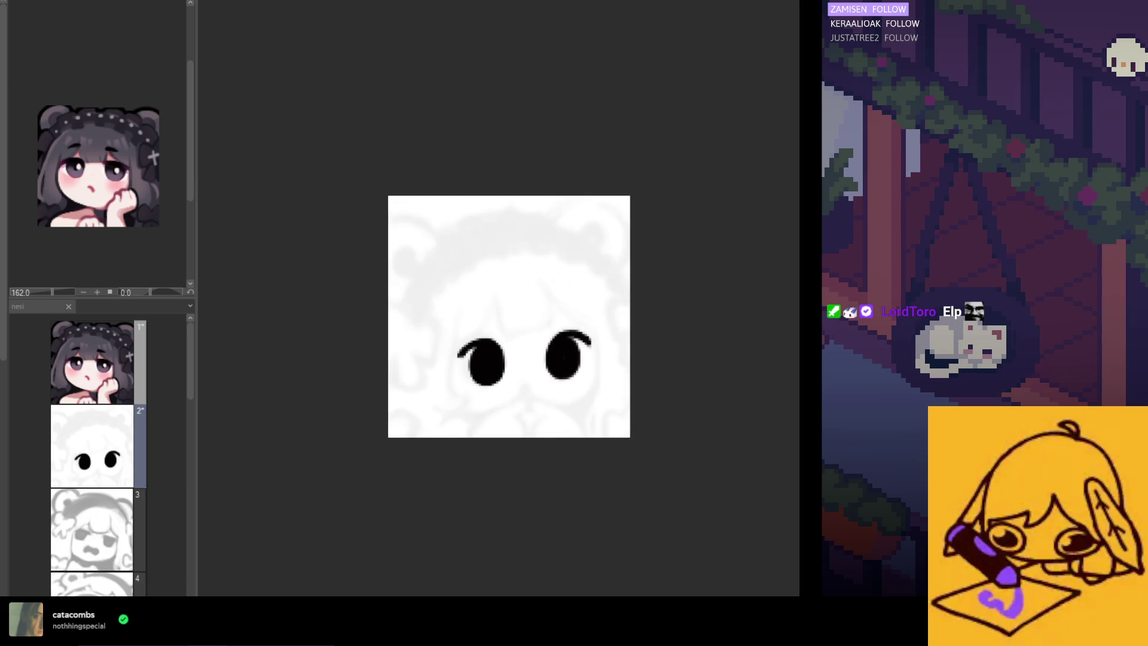
scroll(529, 344, "up", 1)
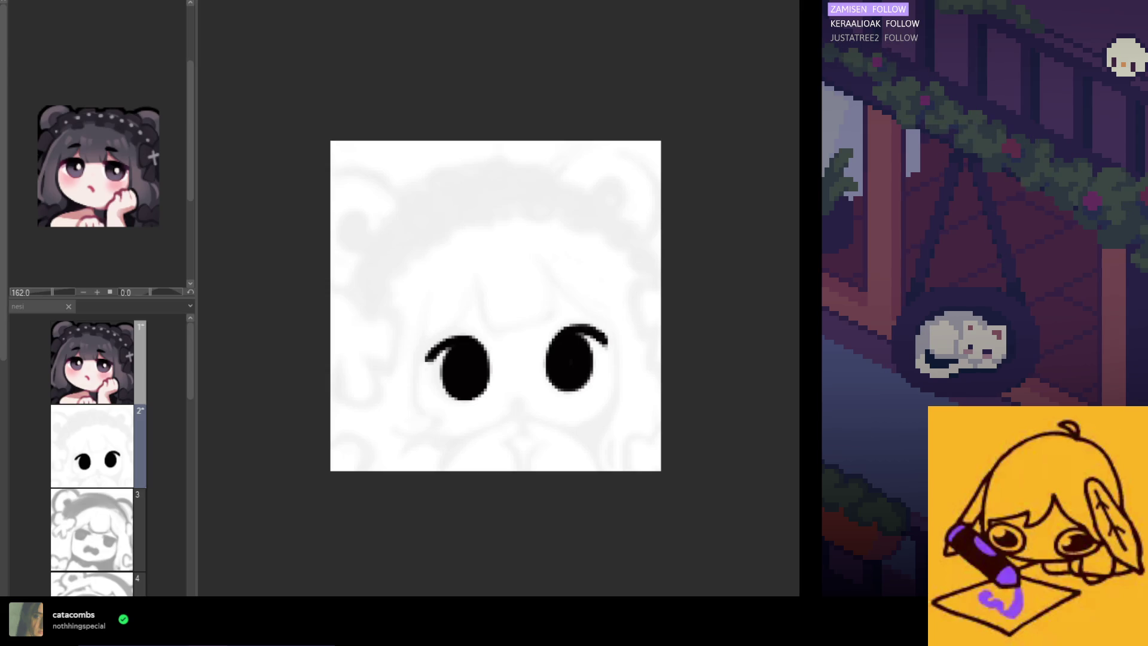
scroll(408, 266, "down", 2)
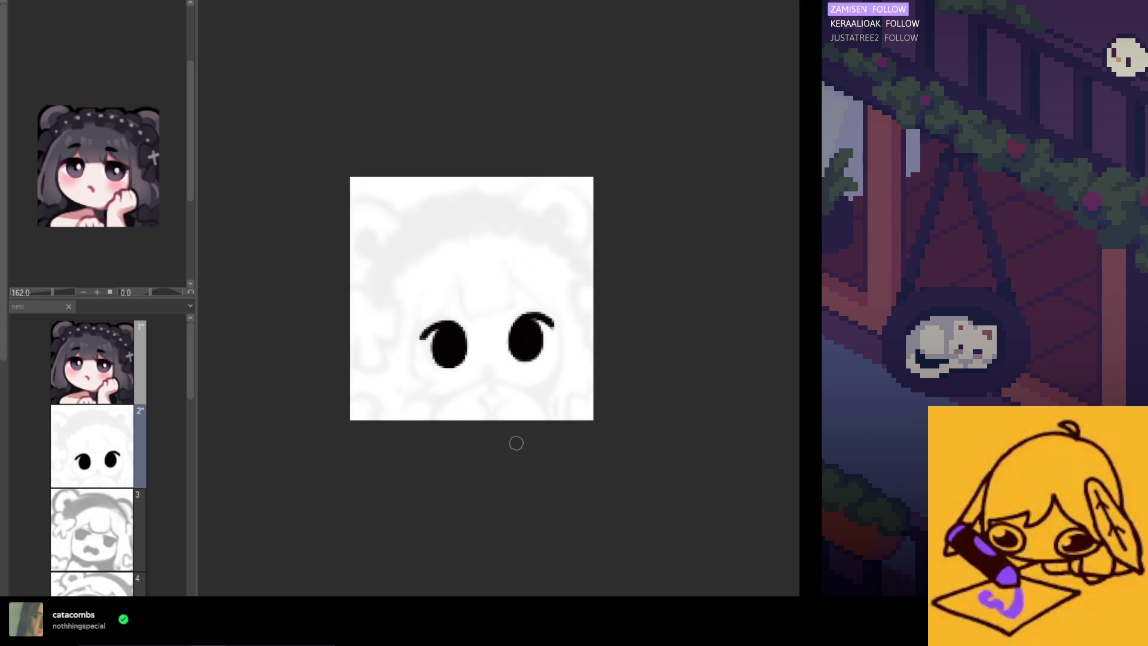
scroll(506, 396, "up", 2)
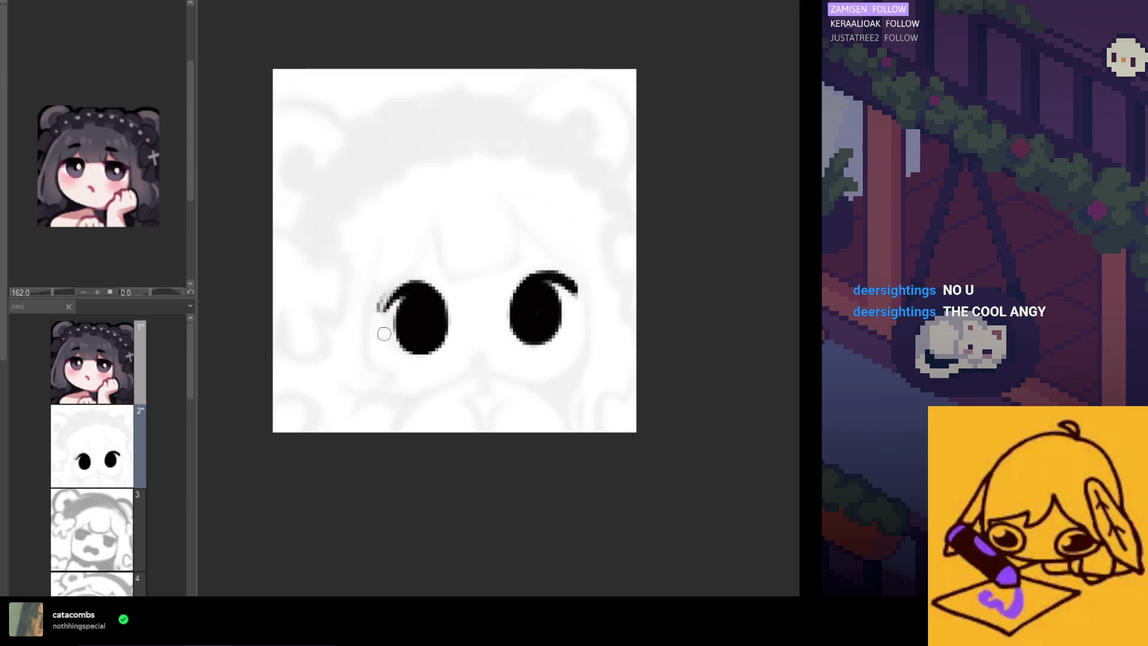
scroll(410, 227, "down", 2)
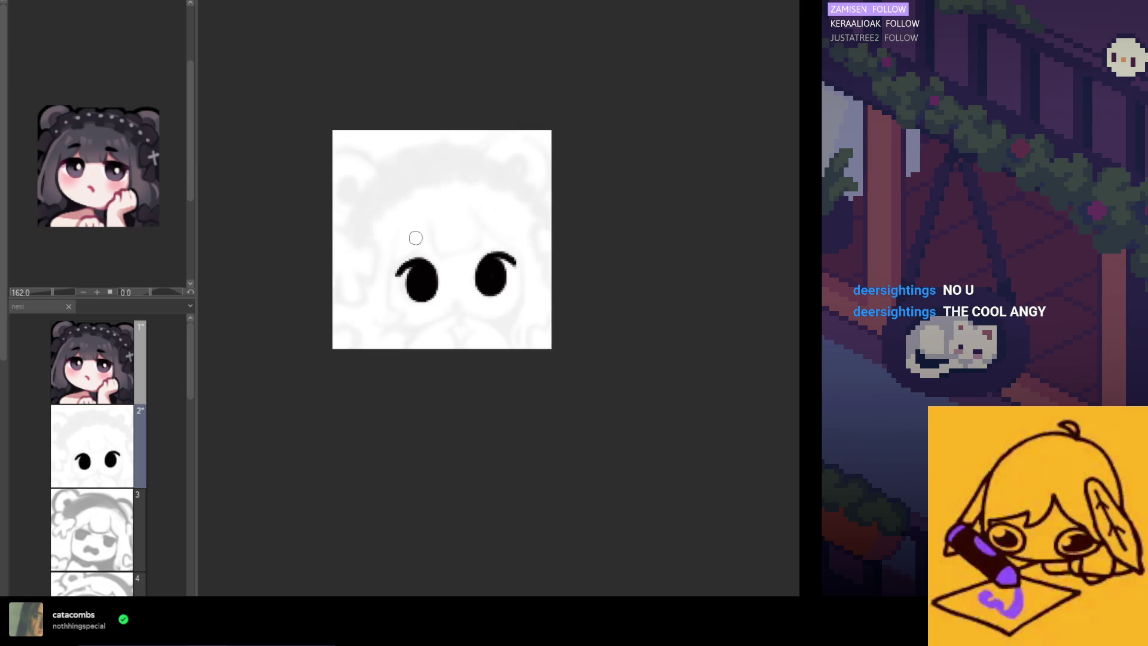
scroll(410, 232, "down", 2)
scroll(411, 235, "down", 1)
scroll(410, 236, "up", 3)
scroll(459, 334, "up", 1)
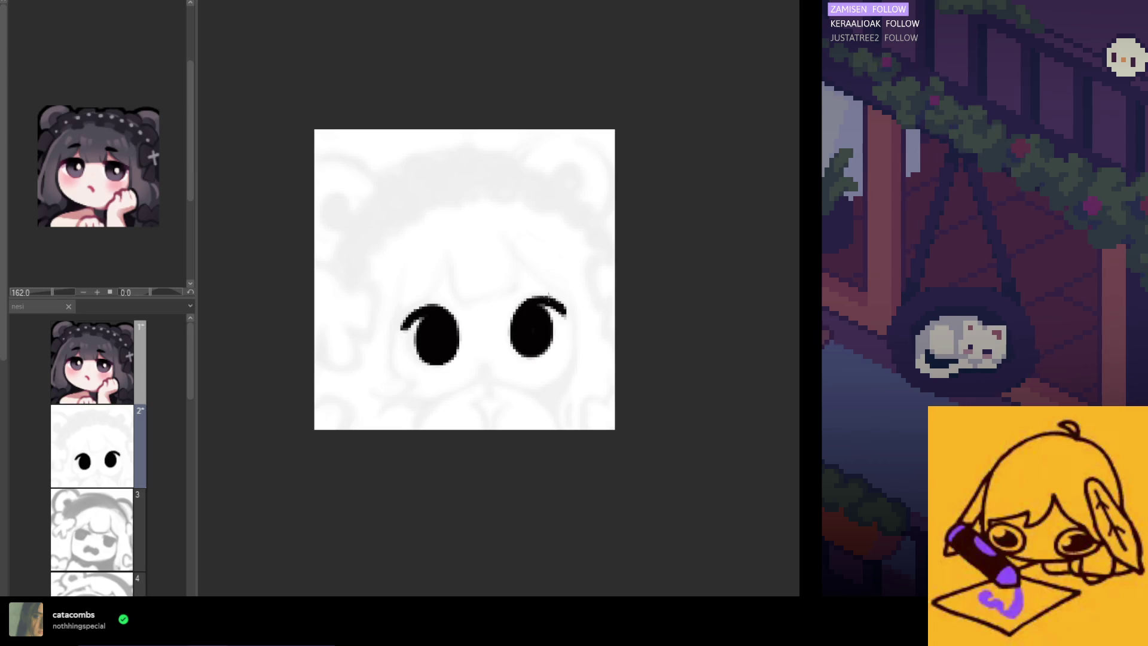
left_click_drag(483, 266, 368, 419)
Step: Move the selected left eye down a little and tilt it slightly counterclockwise
left_click(482, 434)
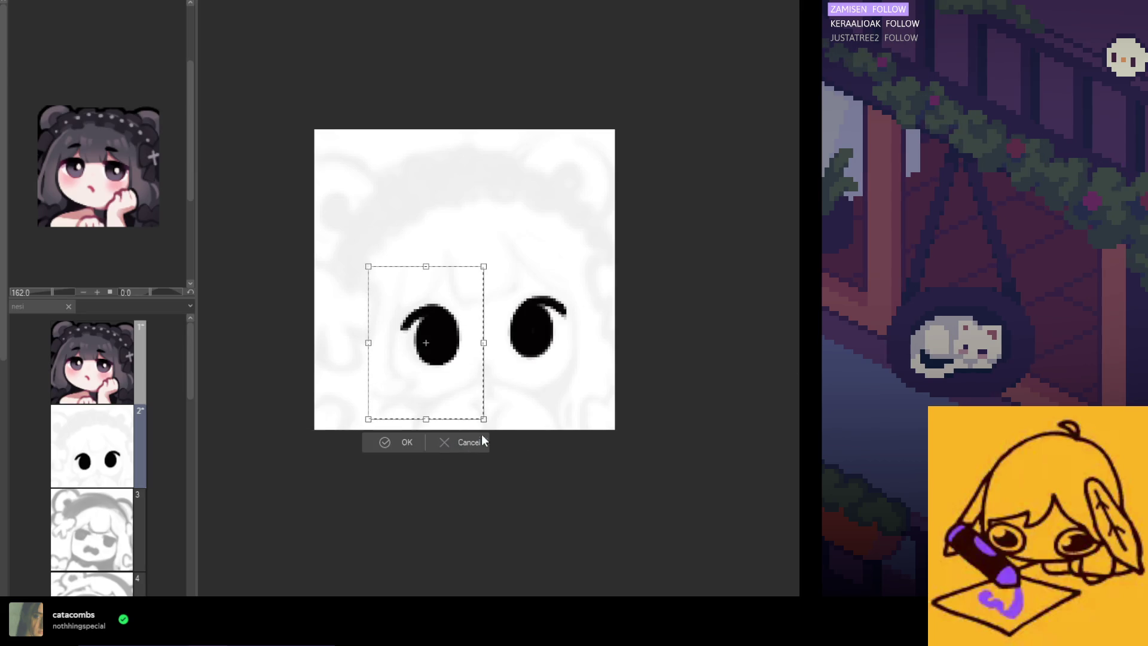
left_click_drag(445, 379, 445, 382)
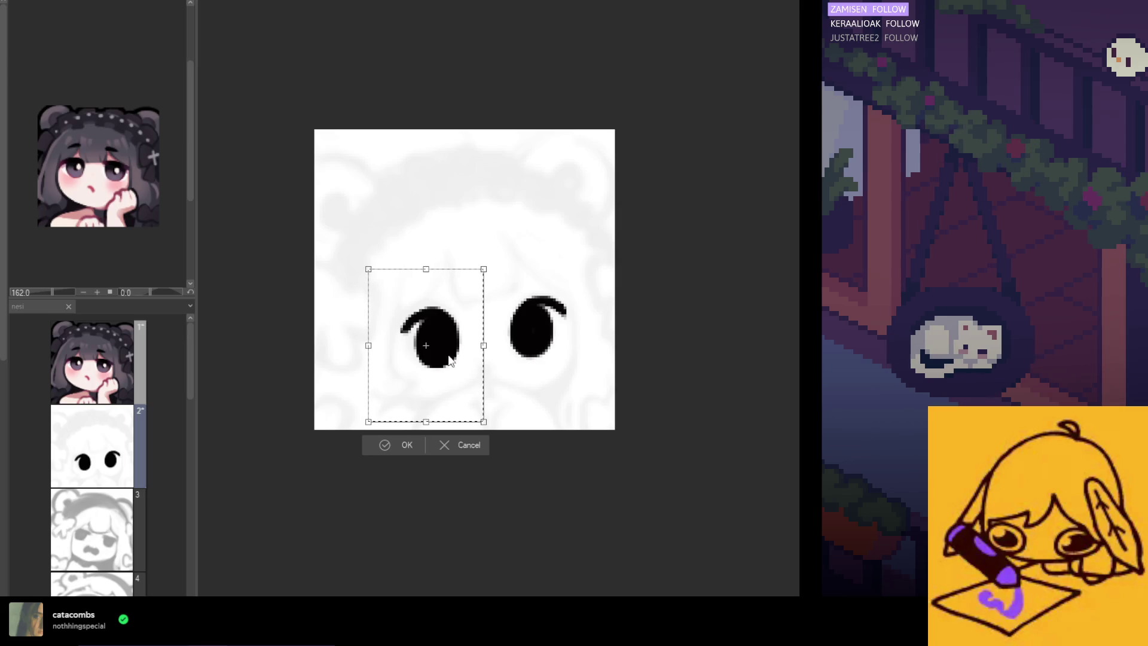
left_click_drag(494, 270, 475, 307)
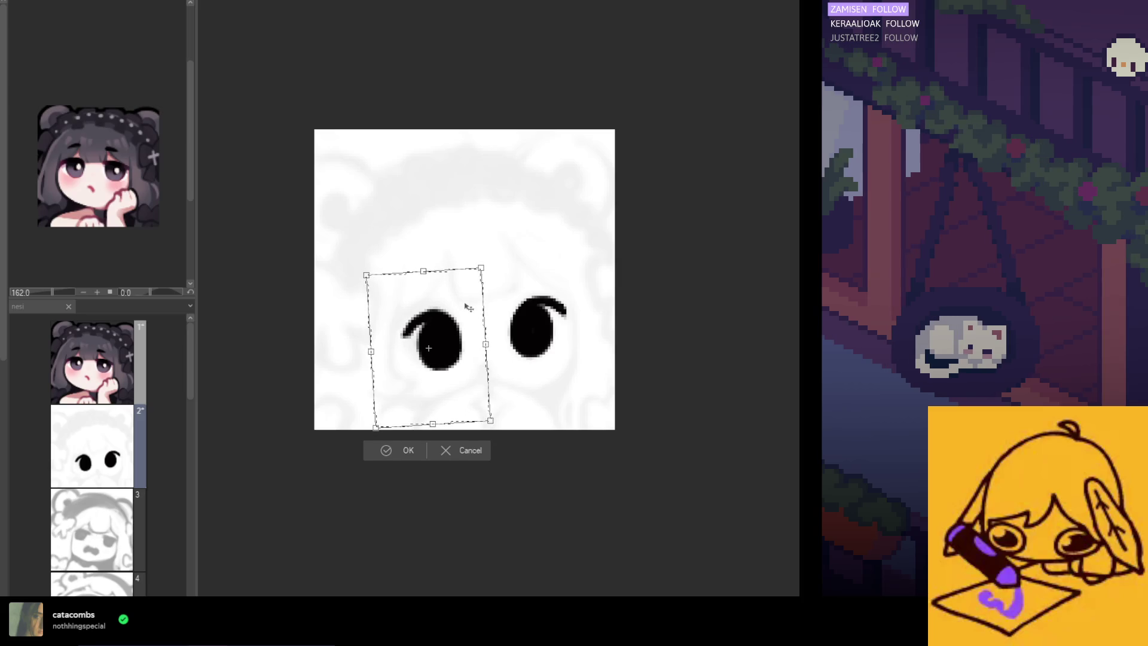
left_click(419, 450)
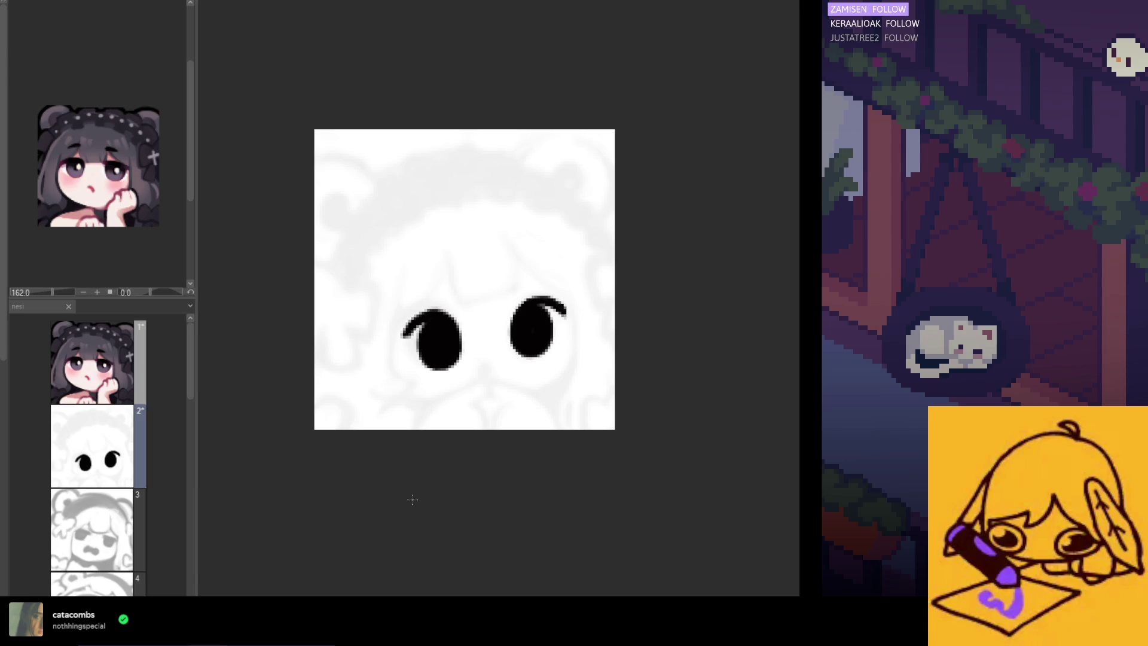
Step: Select the area with both eyes and shrink it slightly from the top-left corner
scroll(412, 500, "down", 3)
scroll(424, 457, "down", 2)
key("ctrl+@")
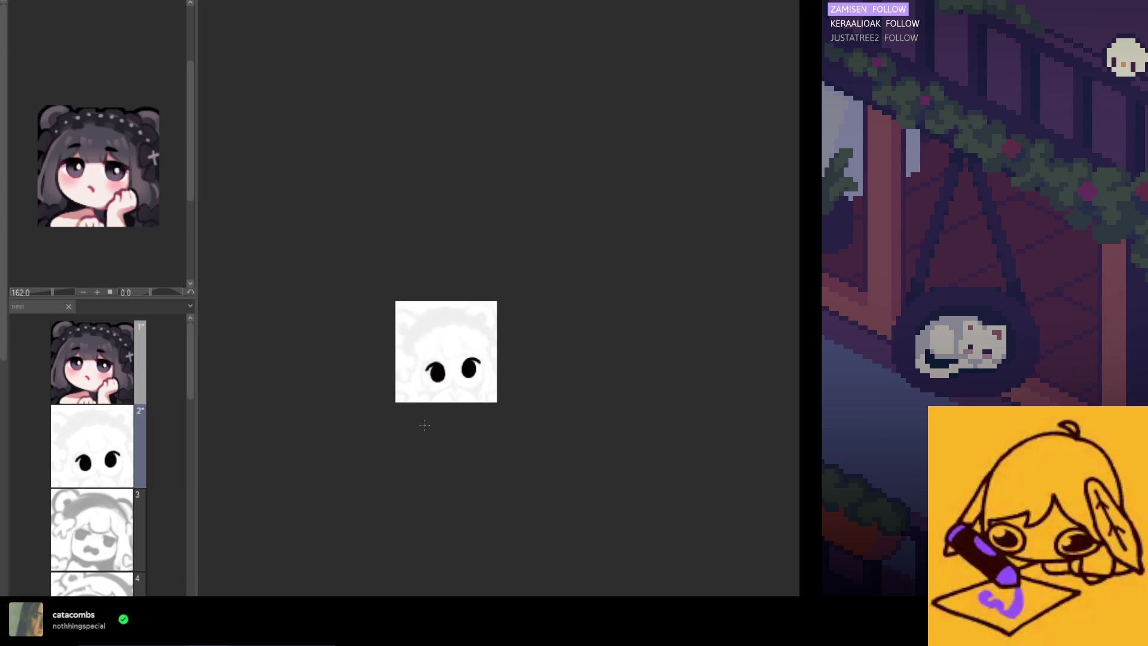
scroll(549, 325, "up", 2)
left_click_drag(550, 324, 373, 429)
left_click(501, 440)
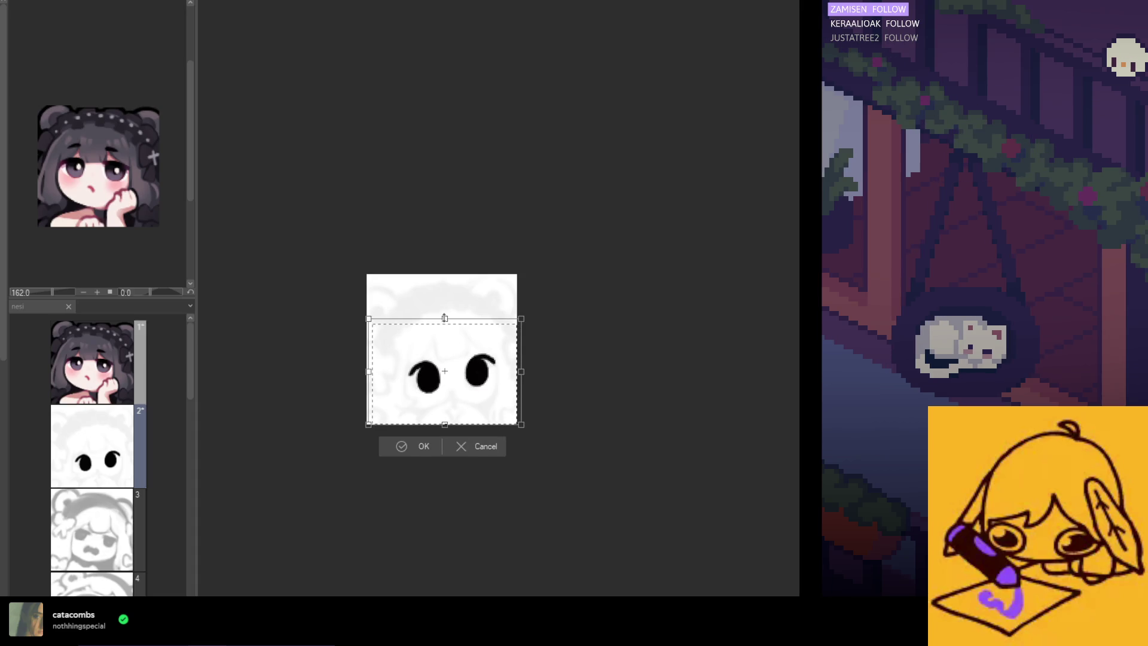
left_click_drag(486, 348, 485, 350)
left_click(485, 447)
key("ctrl+t")
left_click_drag(367, 319, 371, 321)
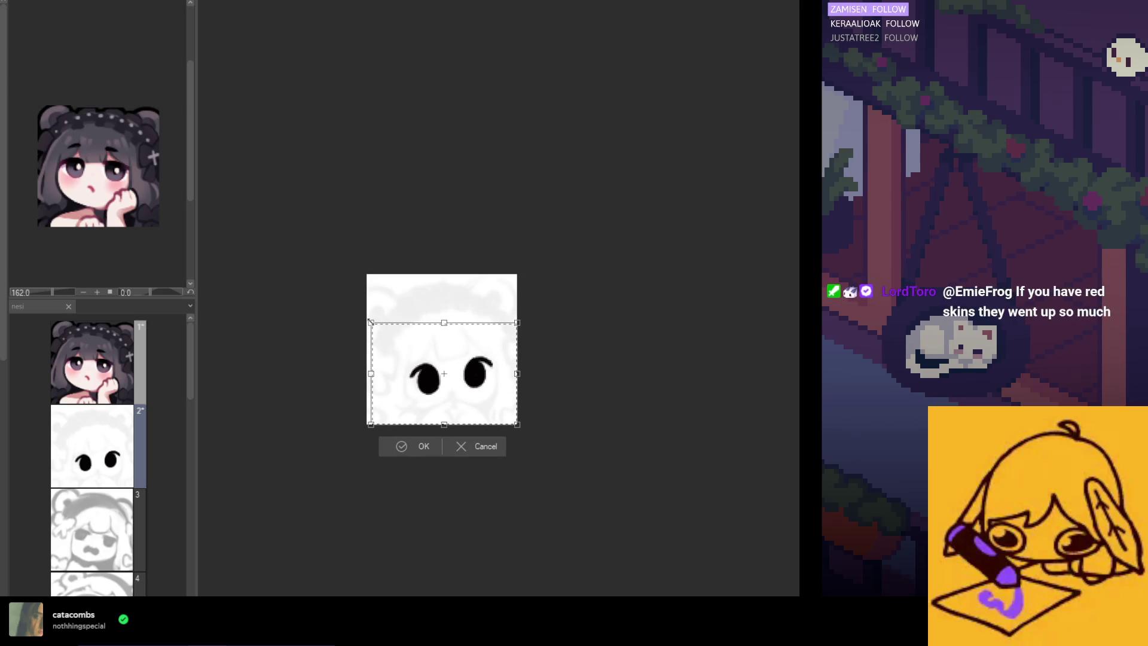
left_click(429, 449)
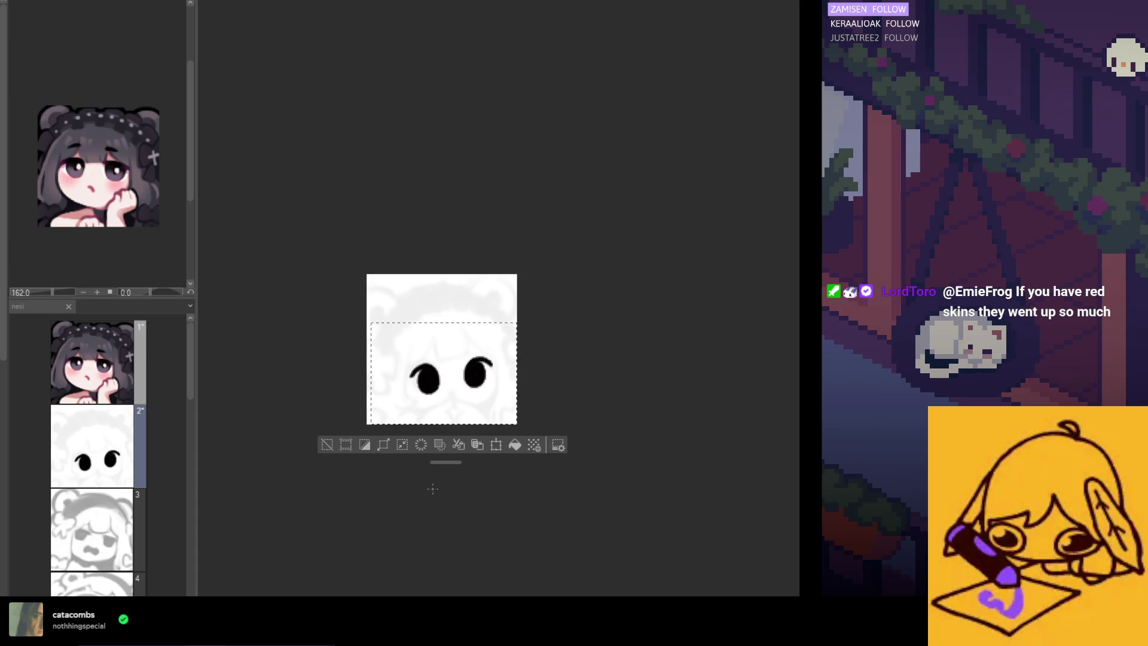
key("ctrl+d")
scroll(434, 399, "up", 3)
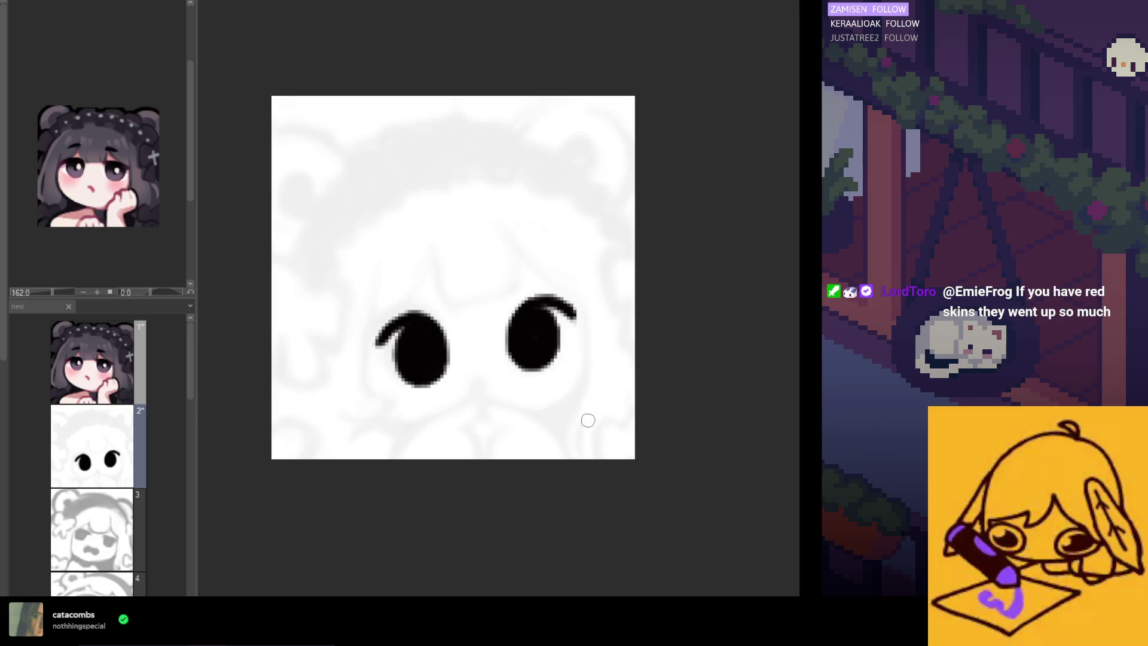
Step: Redraw the left eyebrow as a longer upward curve extending toward the lower left
scroll(587, 419, "up", 1)
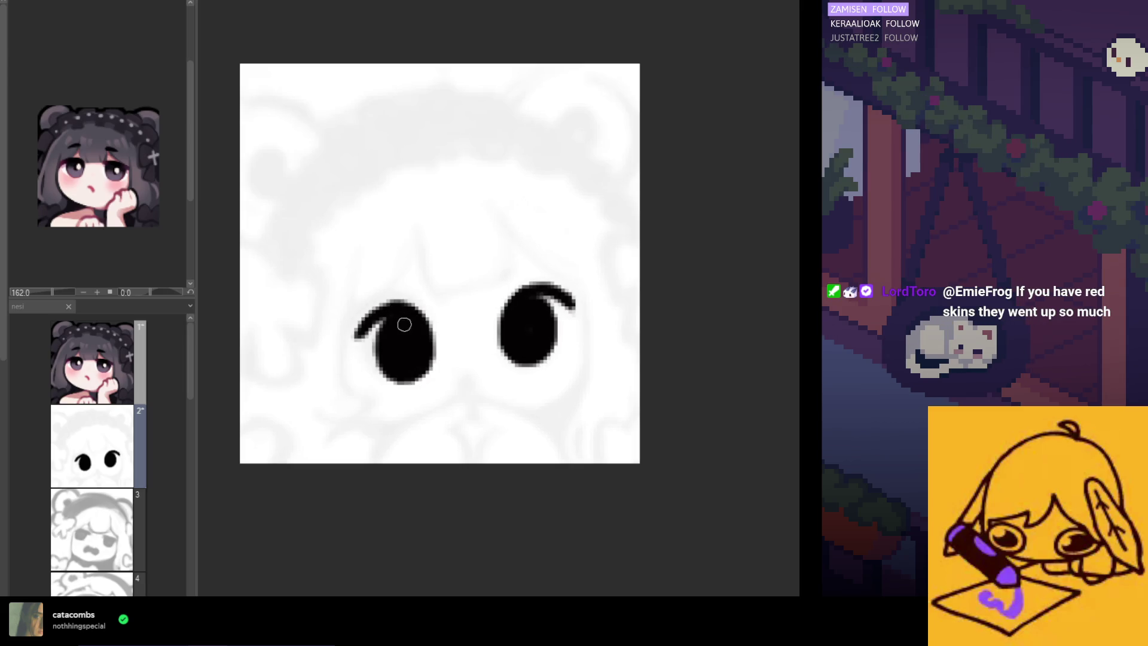
key("ctrl+z")
left_click_drag(426, 304, 370, 306)
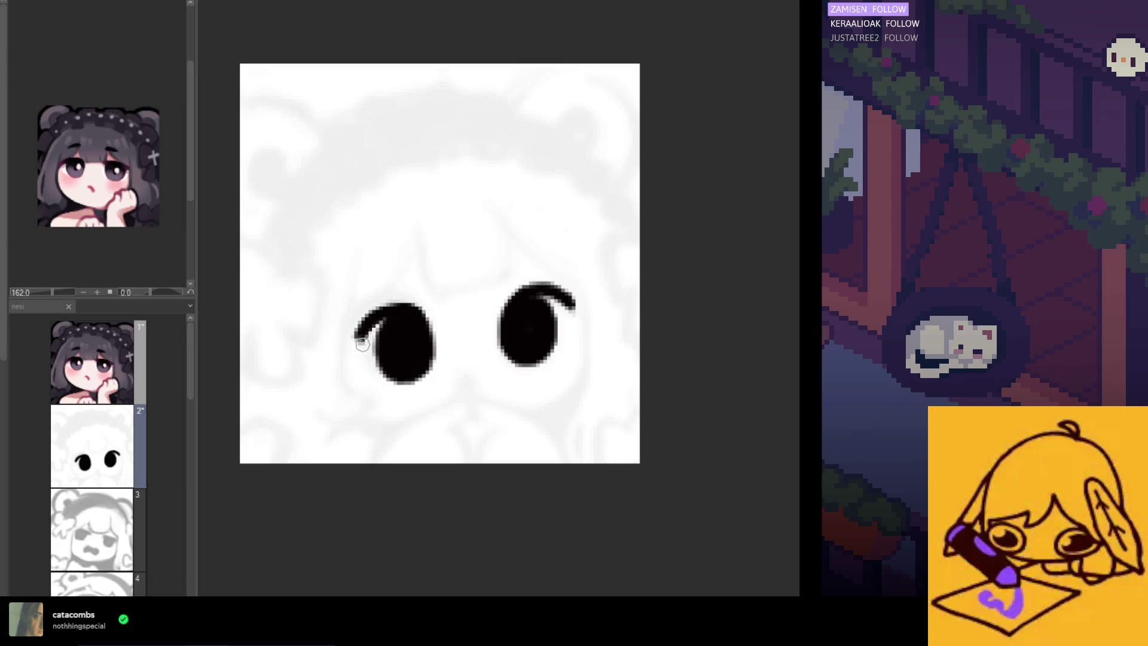
key("ctrl+z")
left_click_drag(356, 342, 392, 307)
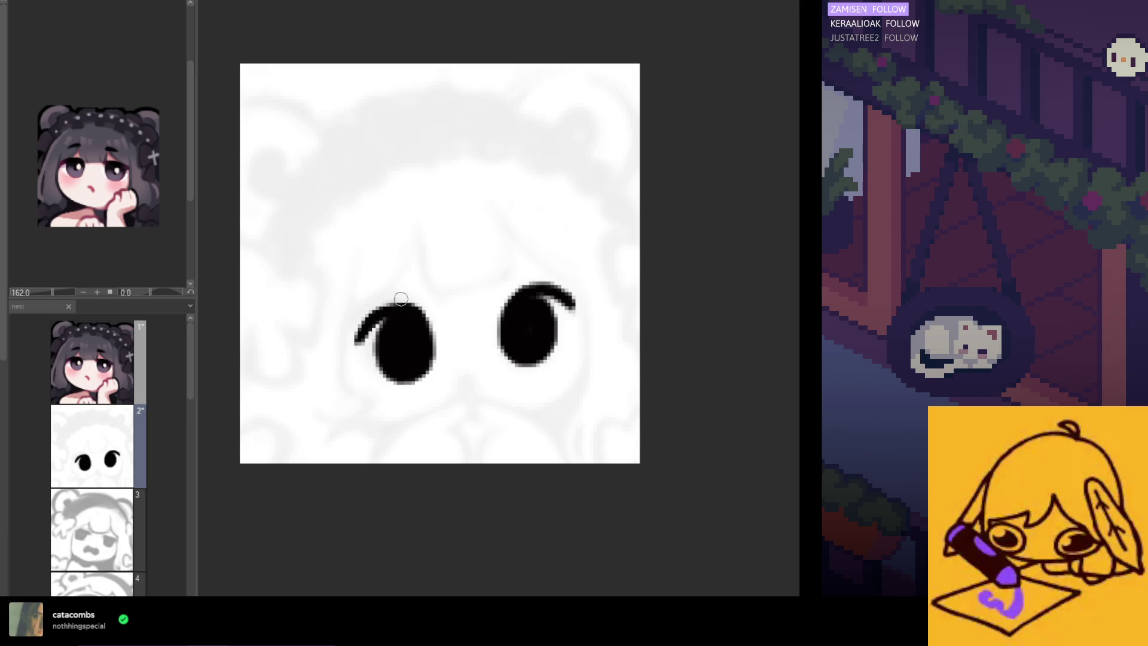
left_click_drag(353, 340, 391, 302)
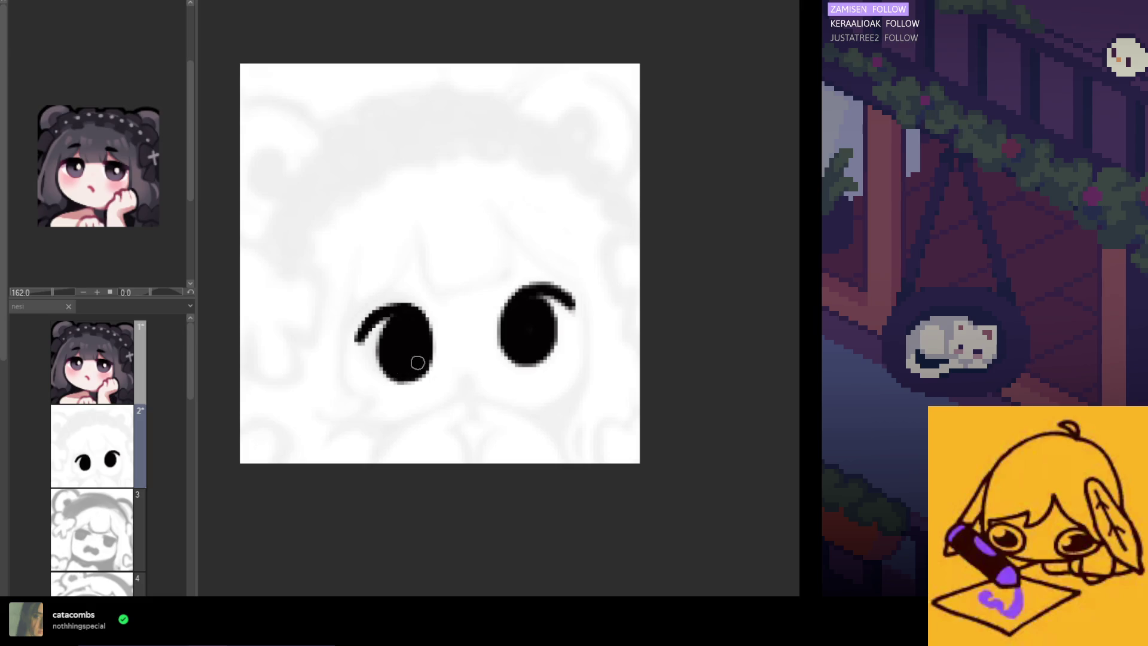
Step: Mirror the canvas and reshape the right eye's left edge, discarding an extra stroke
key("h")
scroll(531, 249, "down", 3)
scroll(510, 287, "down", 2)
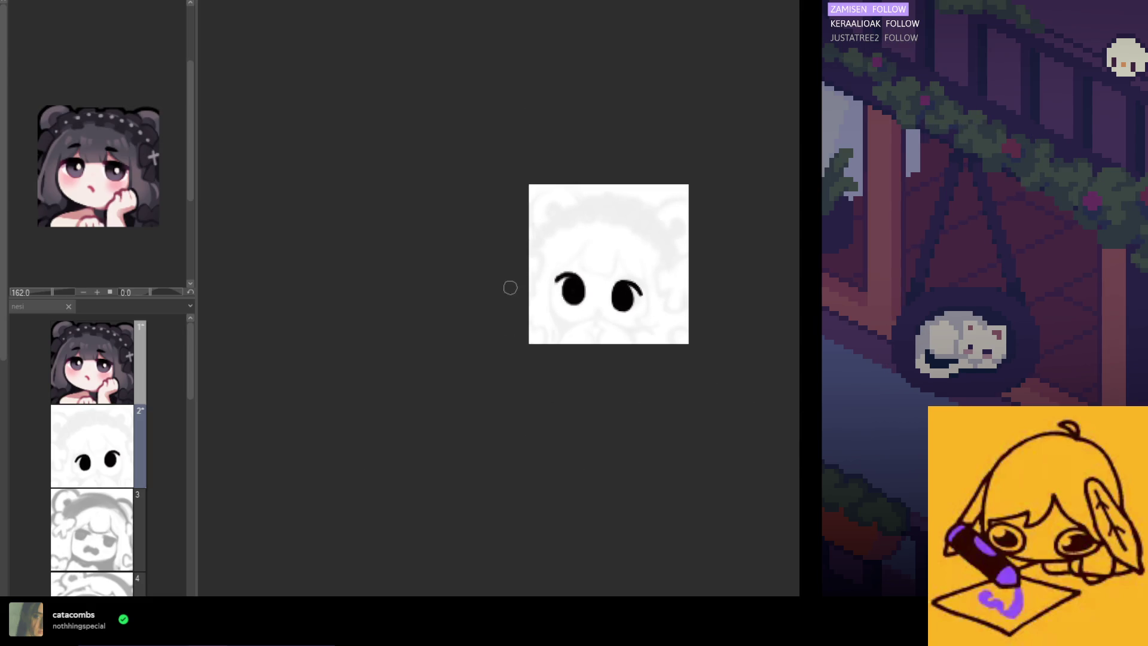
scroll(642, 272, "down", 1)
scroll(642, 272, "up", 2)
scroll(583, 287, "up", 2)
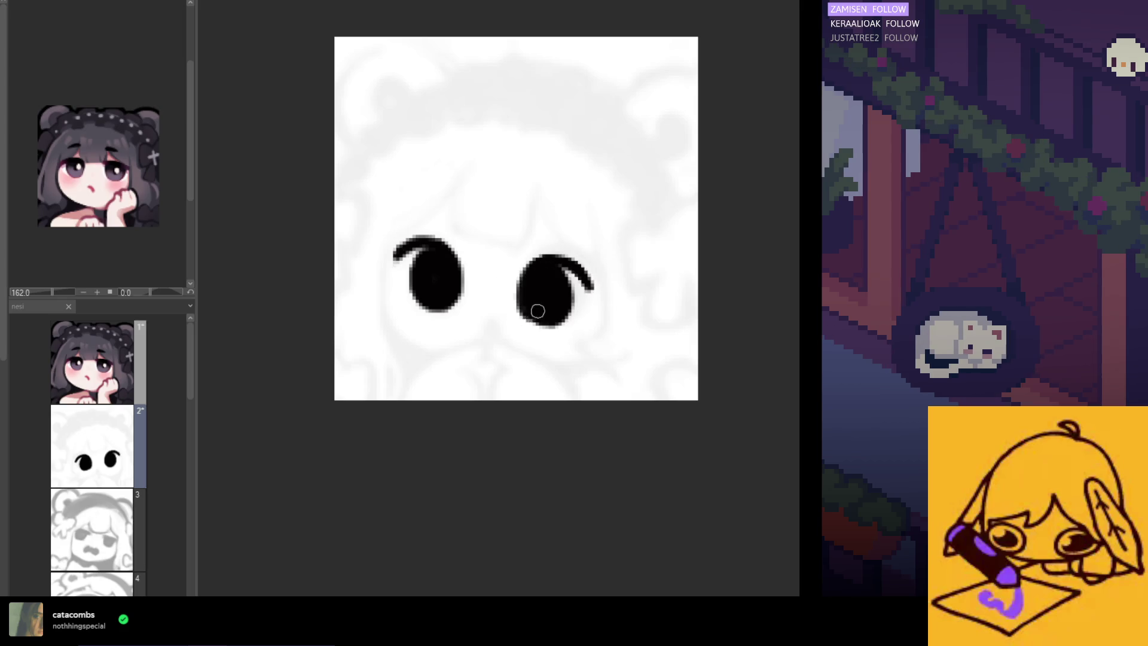
key("ctrl+z")
left_click_drag(526, 305, 536, 269)
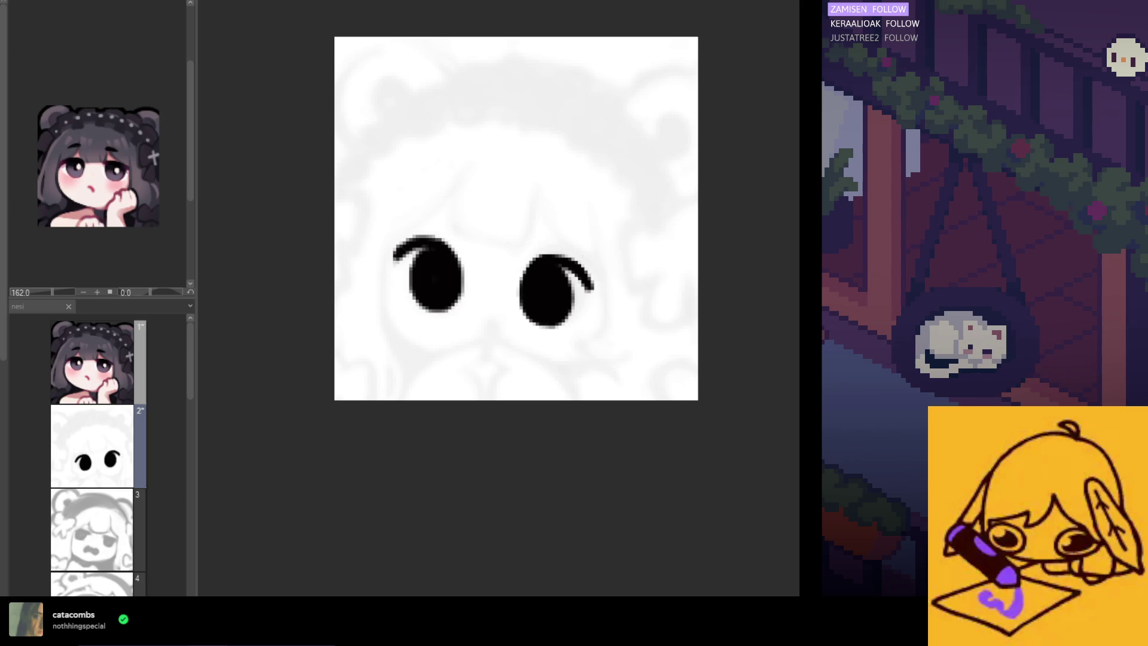
left_click_drag(556, 236, 535, 274)
key("ctrl+z")
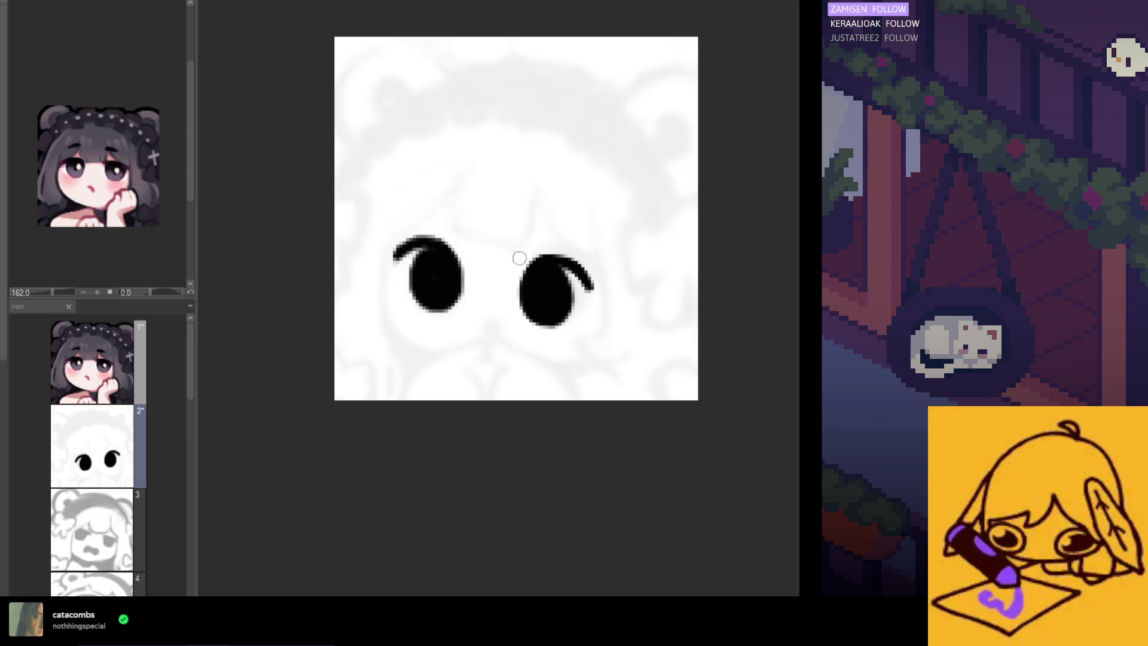
Step: Select the area around the right eye
scroll(388, 255, "up", 1)
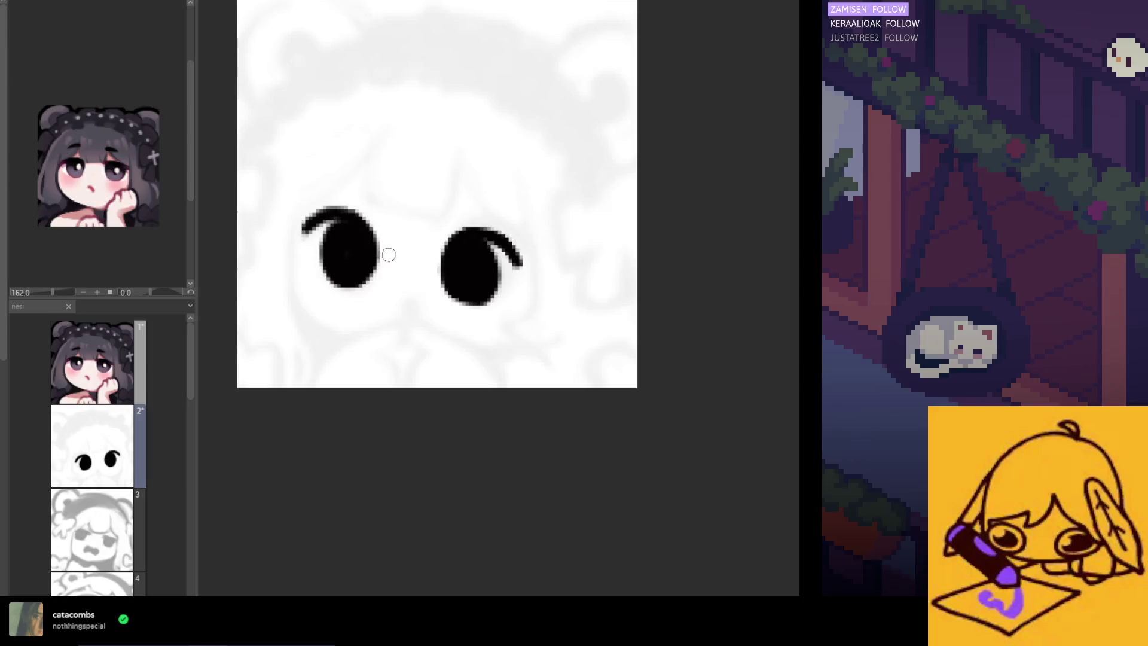
scroll(409, 253, "down", 2)
scroll(419, 275, "up", 1)
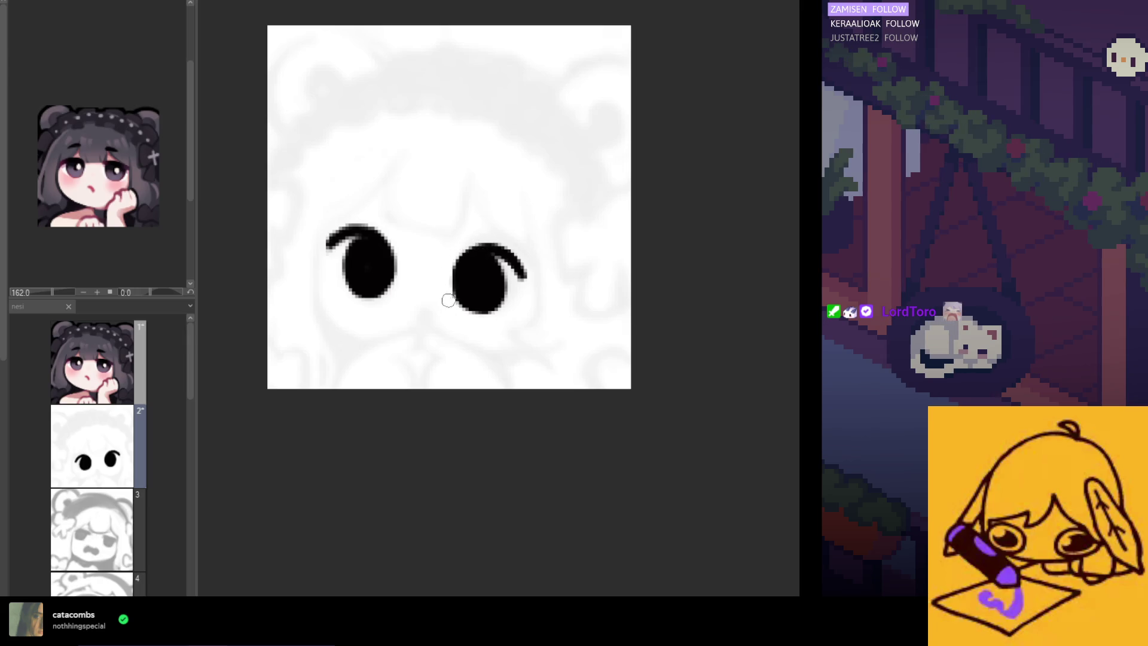
scroll(441, 253, "down", 3)
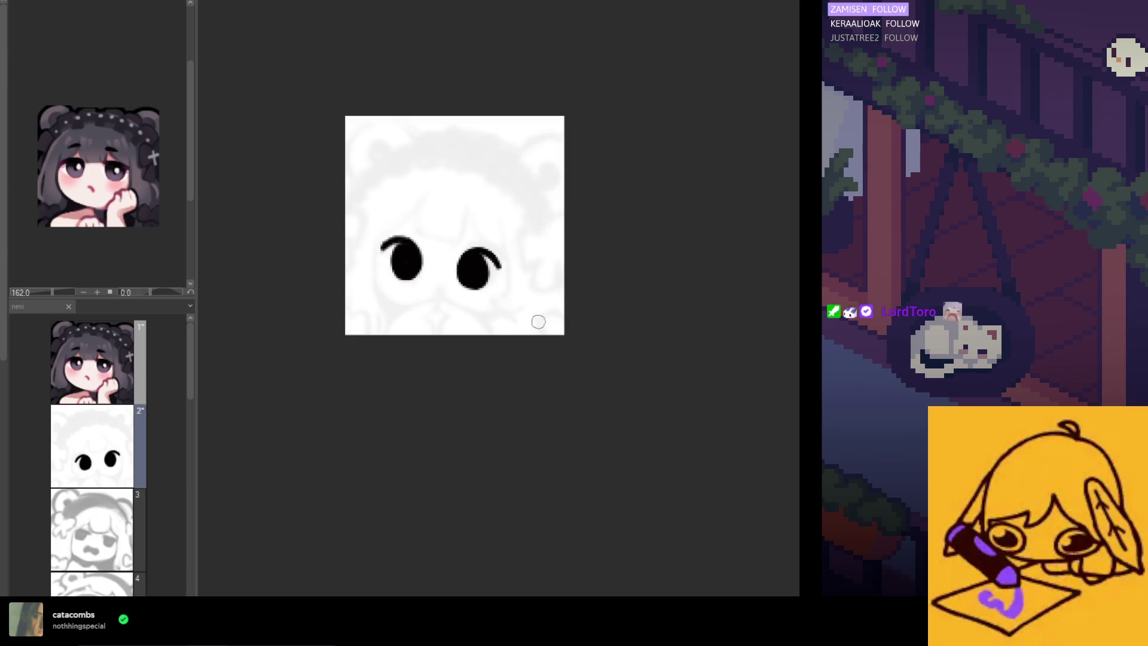
scroll(523, 339, "left", 5)
scroll(510, 344, "down", 2)
scroll(511, 343, "right", 5)
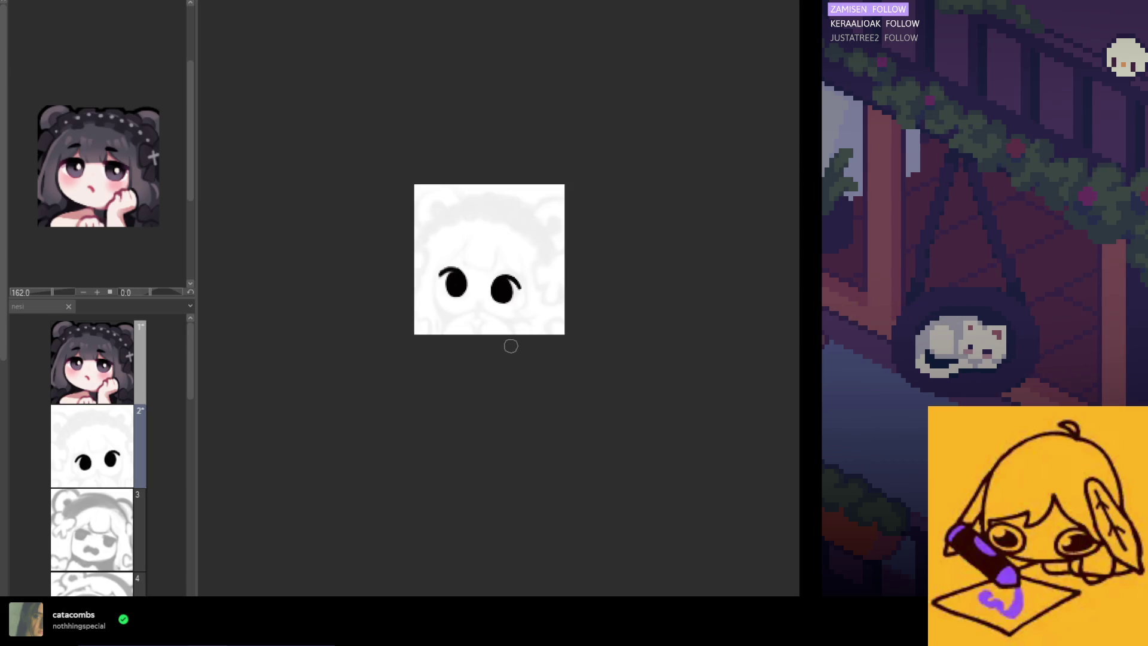
scroll(505, 326, "up", 2)
scroll(495, 306, "up", 2)
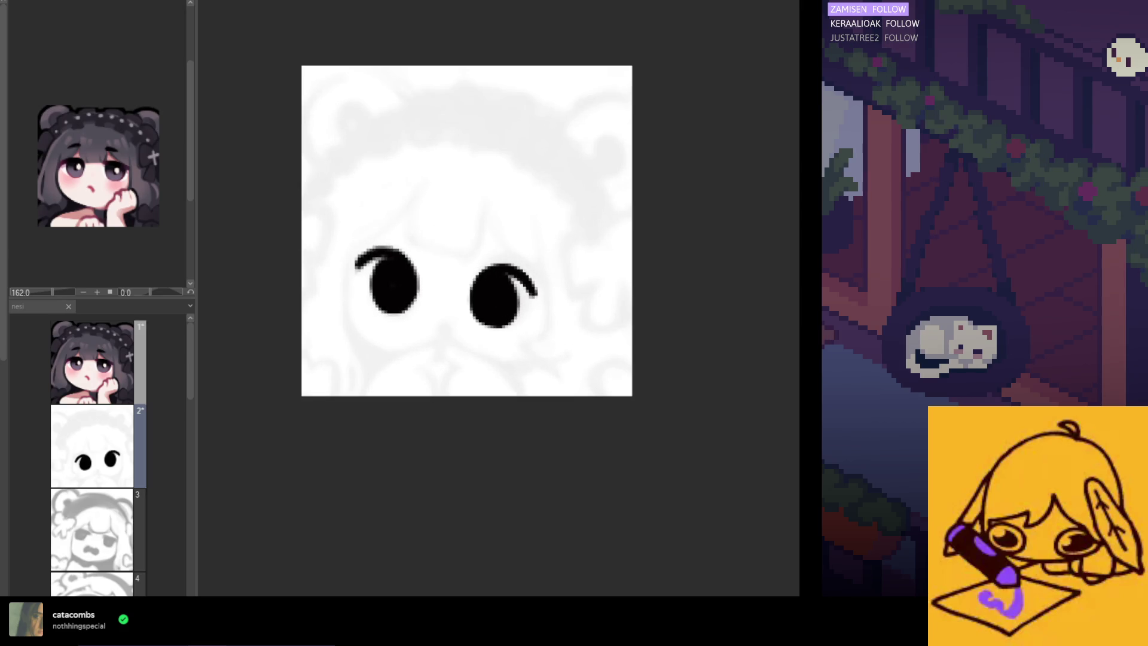
left_click_drag(597, 216, 452, 384)
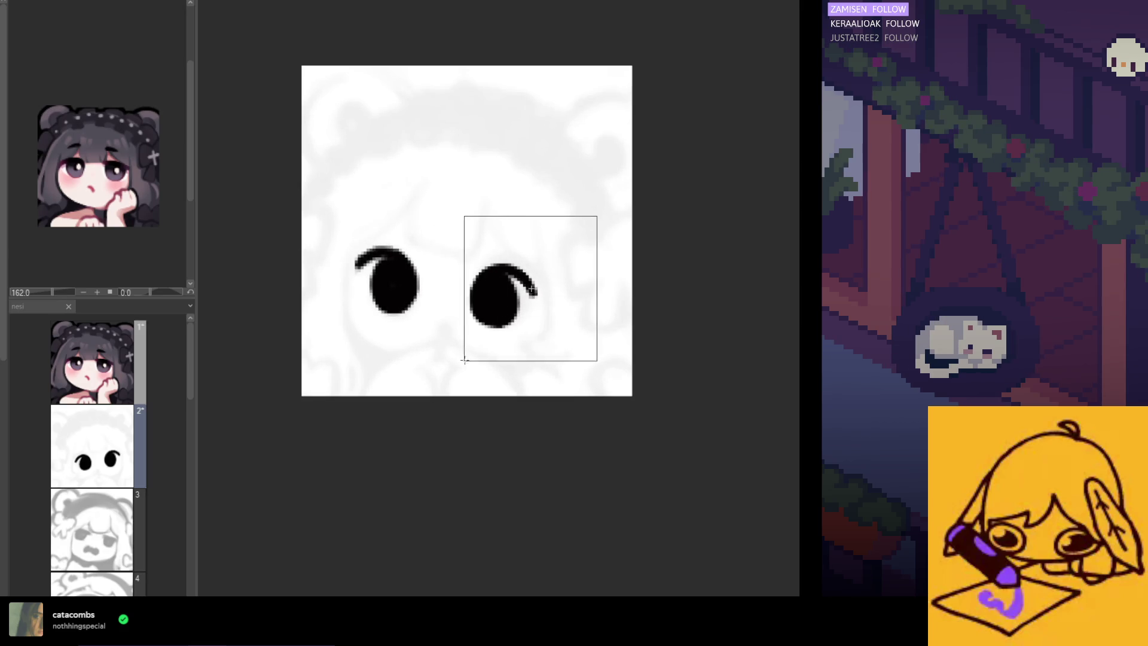
Step: Transform the selected right eye, moving it a few pixels left and down
key("ctrl+t")
left_click_drag(546, 340, 543, 343)
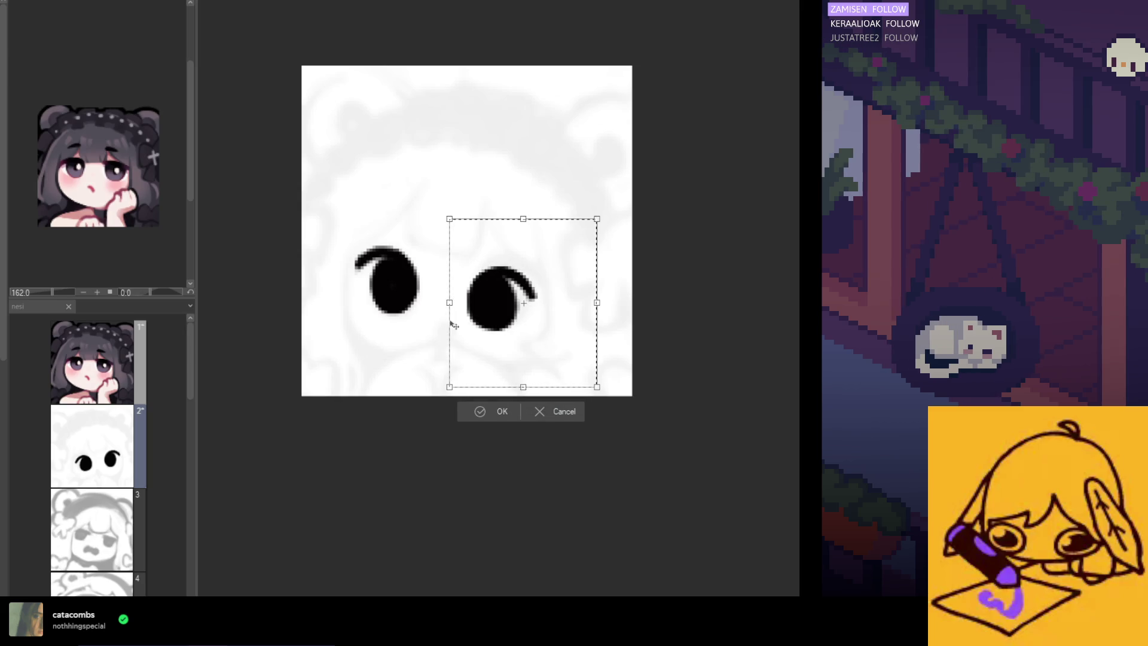
left_click(488, 408)
scroll(484, 412, "down", 3)
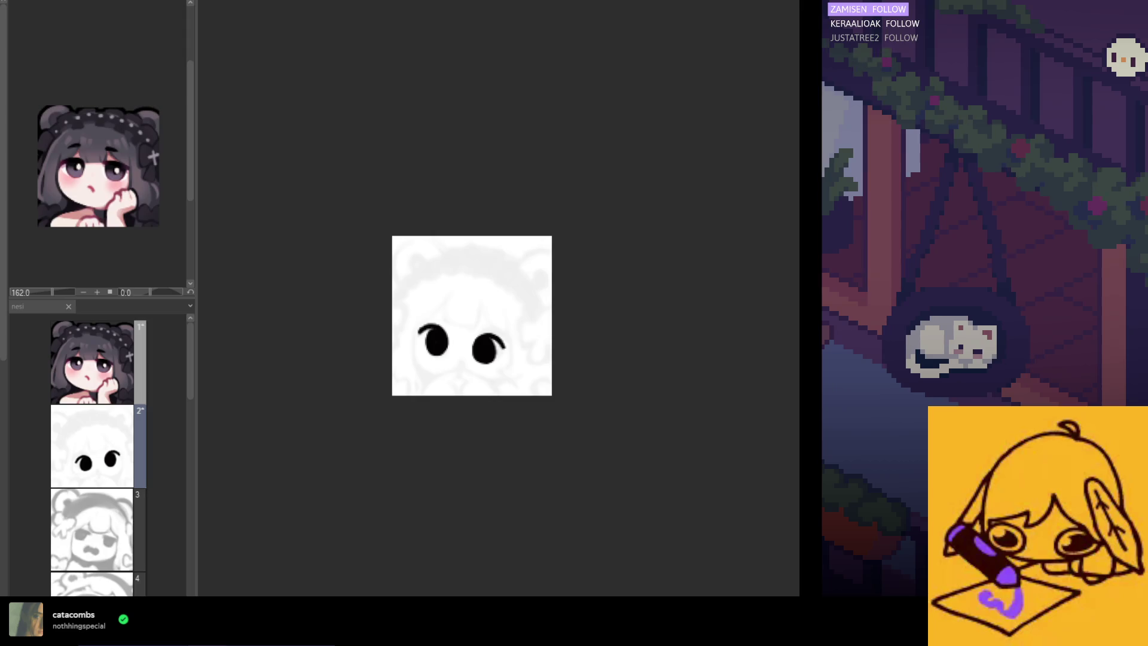
scroll(486, 389, "up", 2)
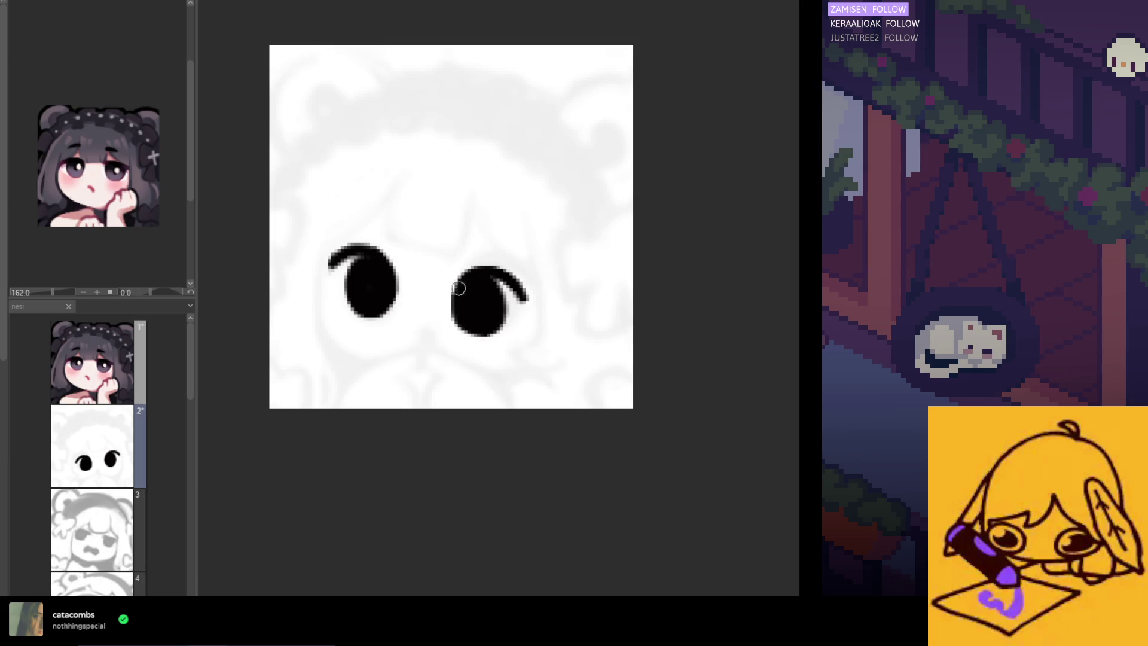
Step: Erase a short stroke off the right eye's upper-left edge to clean its outline
left_click_drag(463, 277, 454, 302)
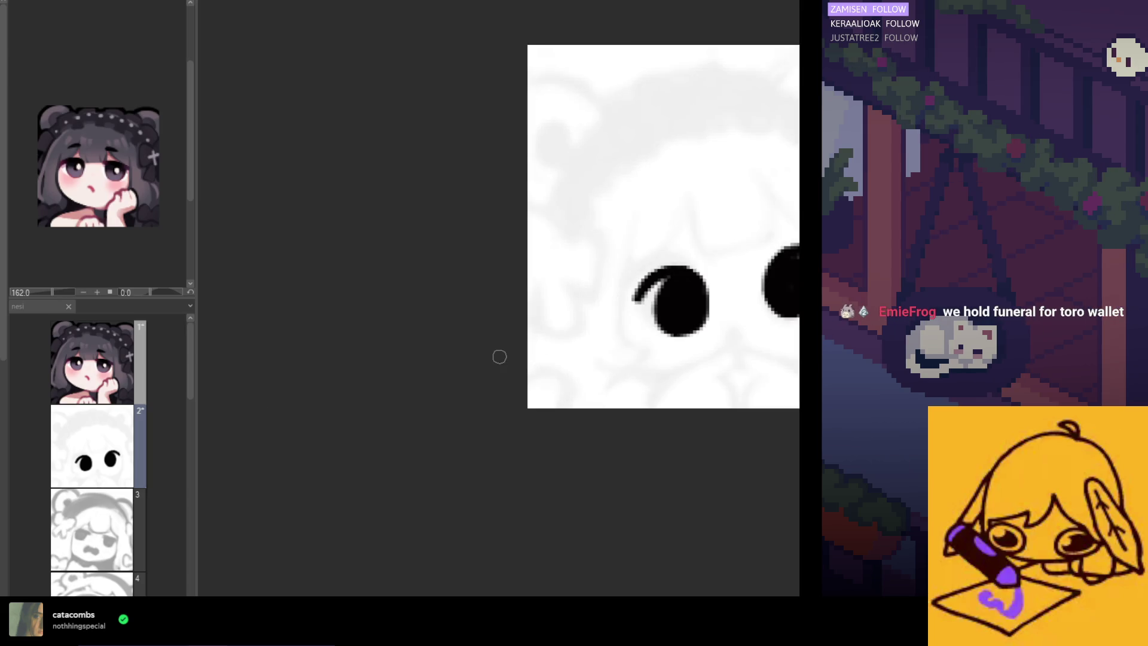
scroll(500, 357, "right", 5)
scroll(518, 440, "down", 2)
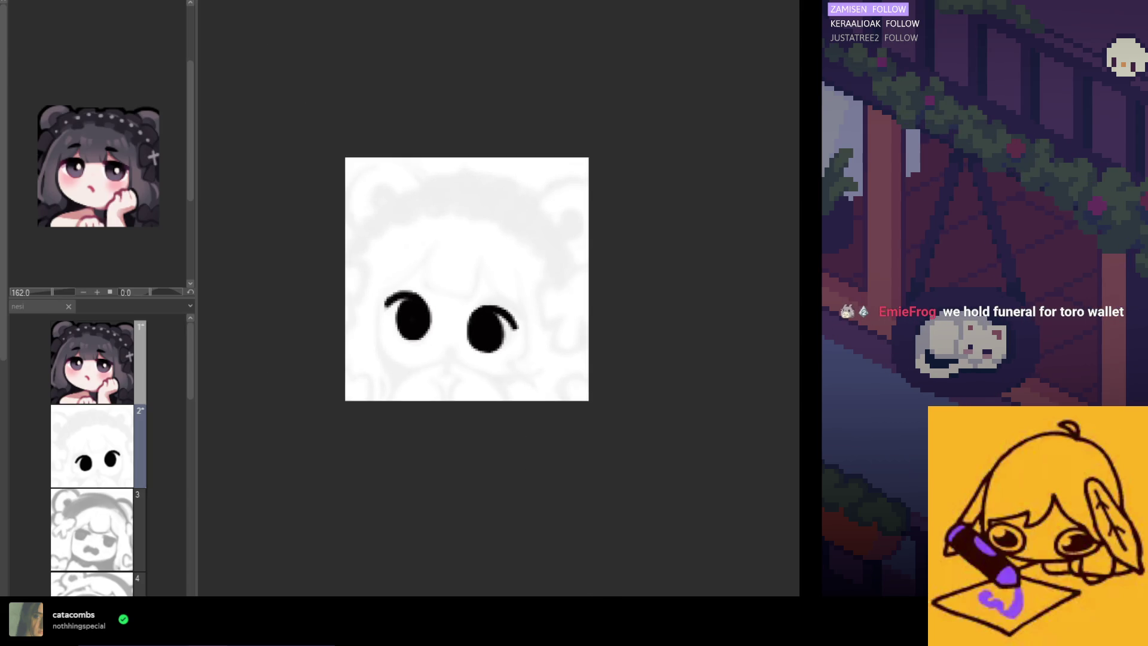
scroll(580, 541, "right", 2)
scroll(579, 540, "up", 2)
scroll(579, 541, "down", 1)
scroll(580, 541, "right", 1)
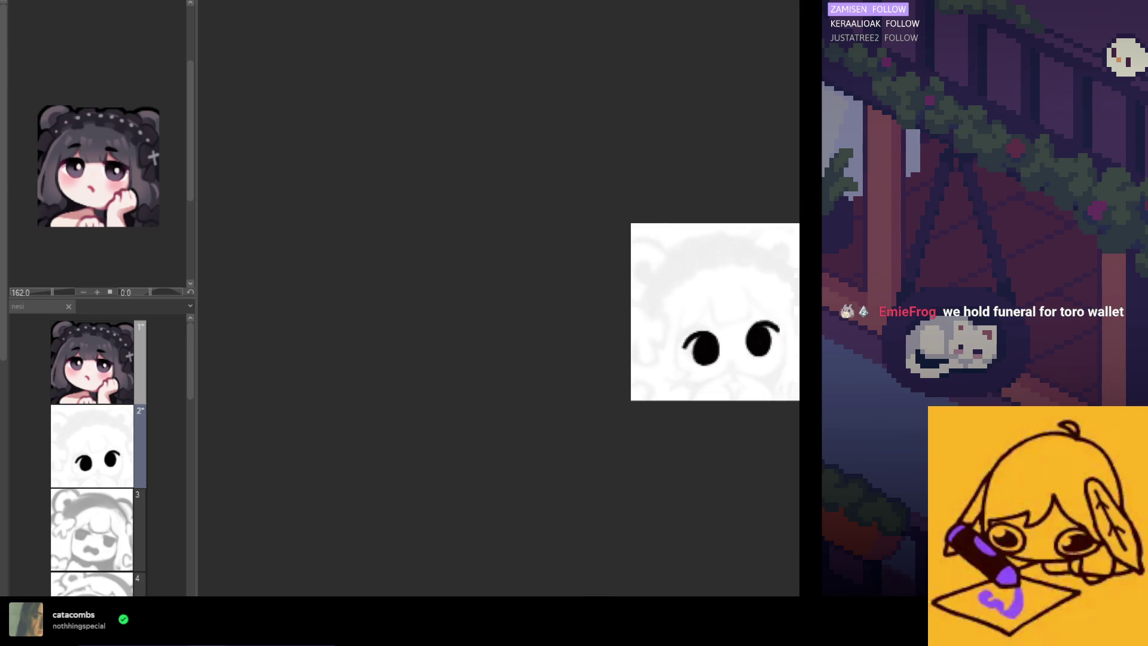
scroll(530, 359, "right", 2)
scroll(530, 359, "up", 2)
scroll(530, 359, "up", 2)
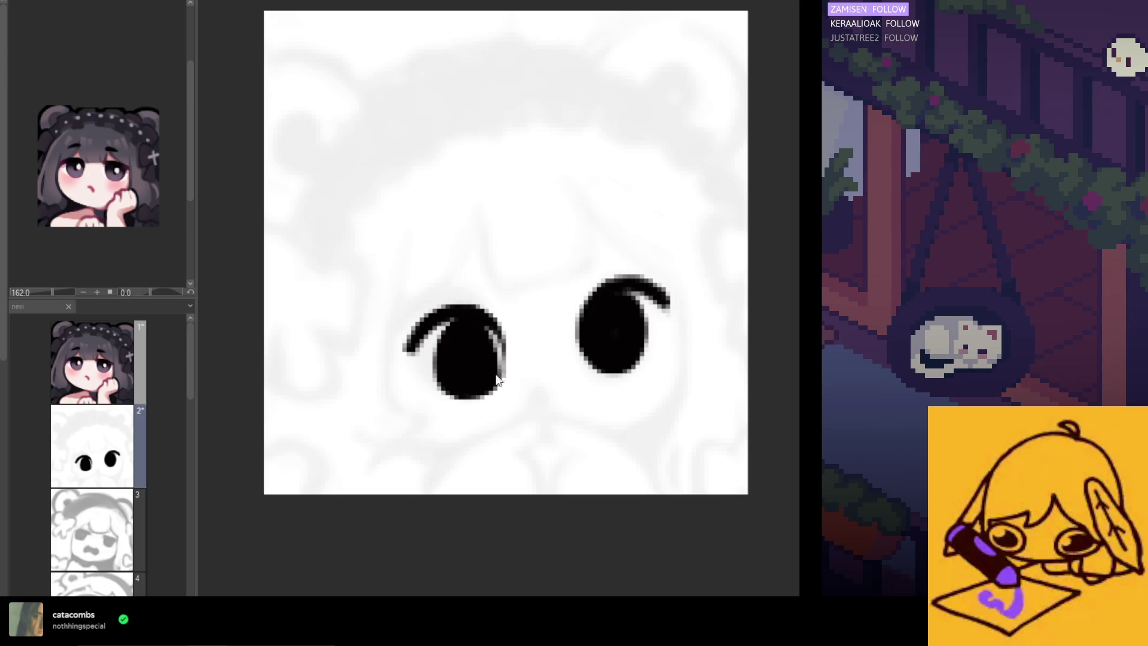
Step: Check the cleaned eyes up close, then ink a small nose dot below them
scroll(495, 355, "down", 4)
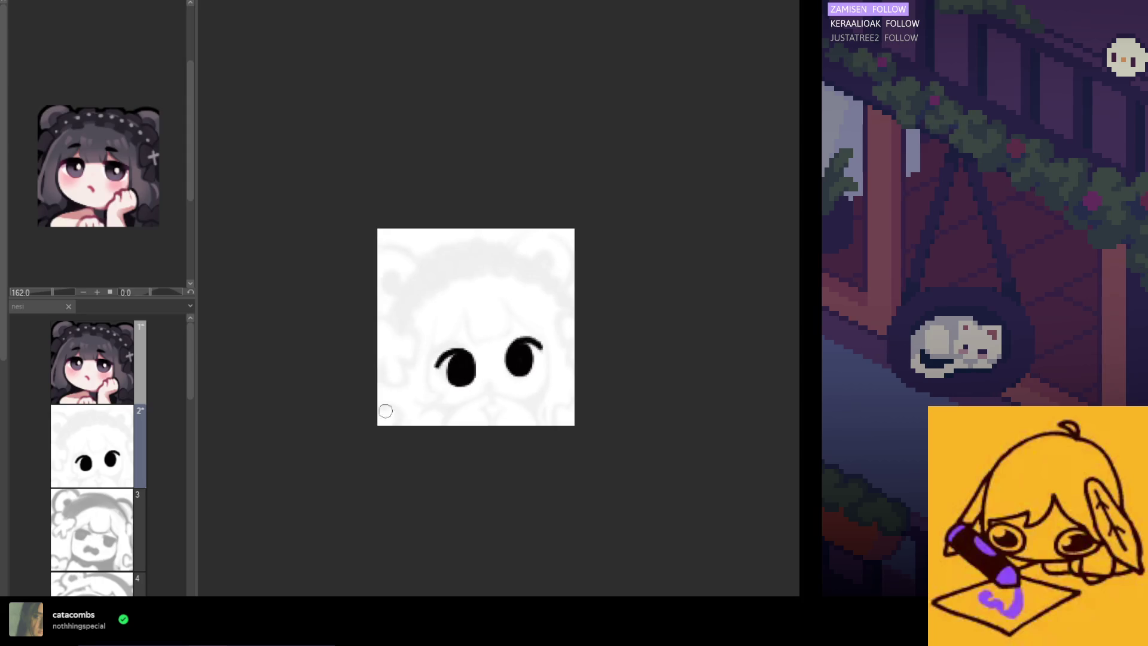
scroll(473, 377, "up", 2)
scroll(527, 445, "up", 1)
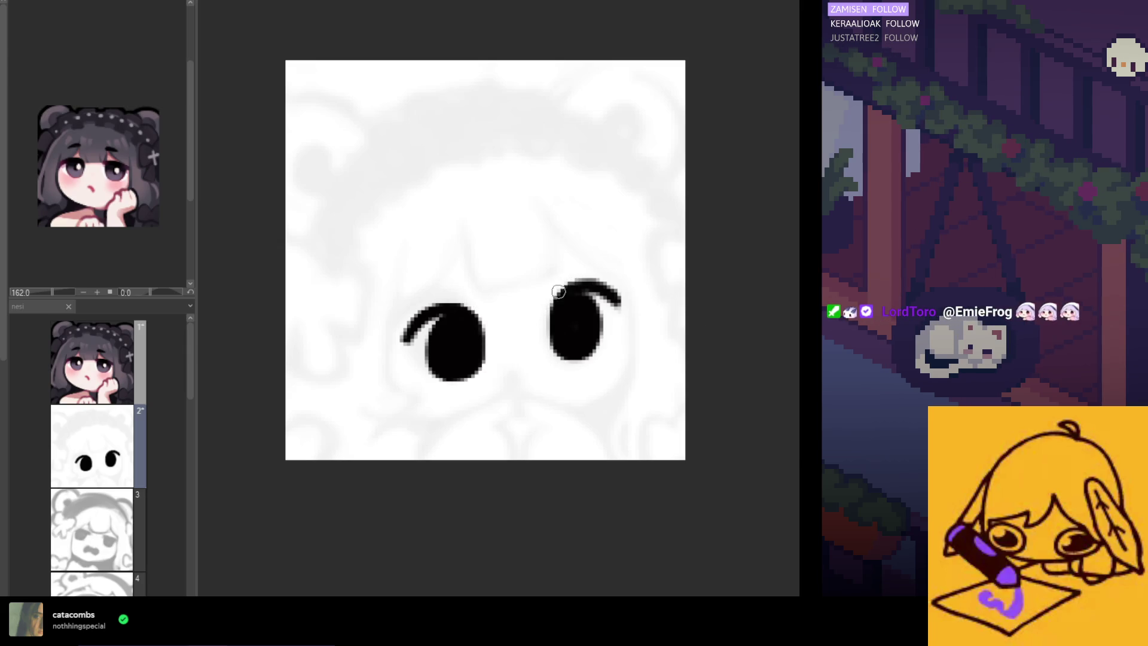
scroll(558, 291, "down", 3)
scroll(566, 320, "up", 5)
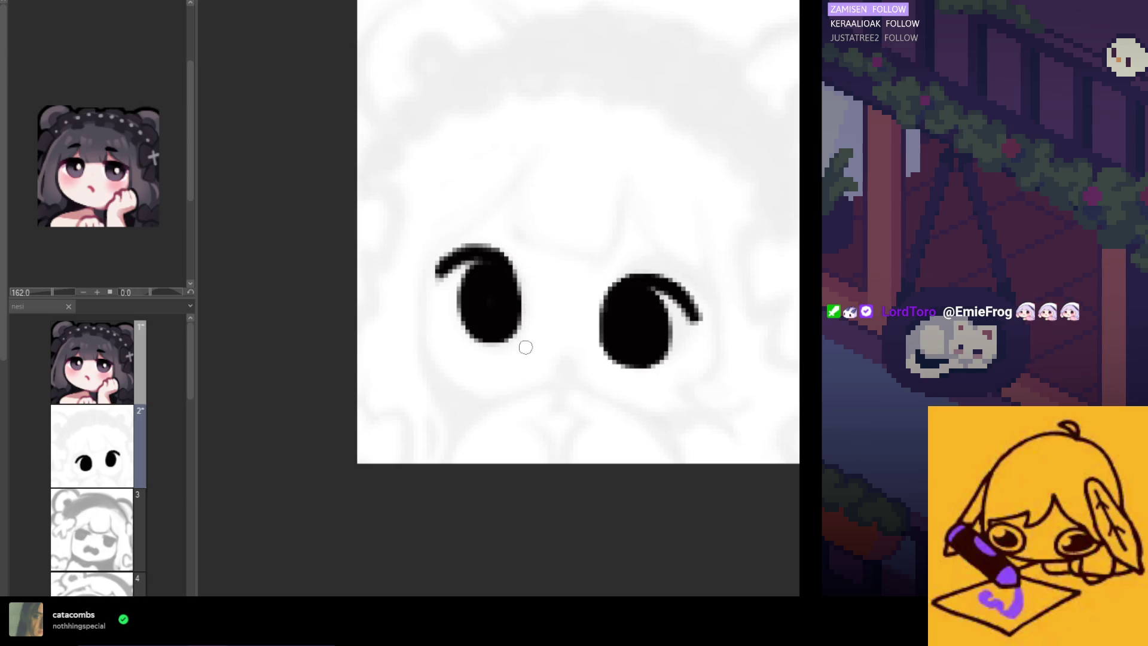
scroll(526, 347, "down", 1)
scroll(508, 337, "down", 2)
scroll(478, 332, "down", 3)
scroll(490, 327, "up", 1)
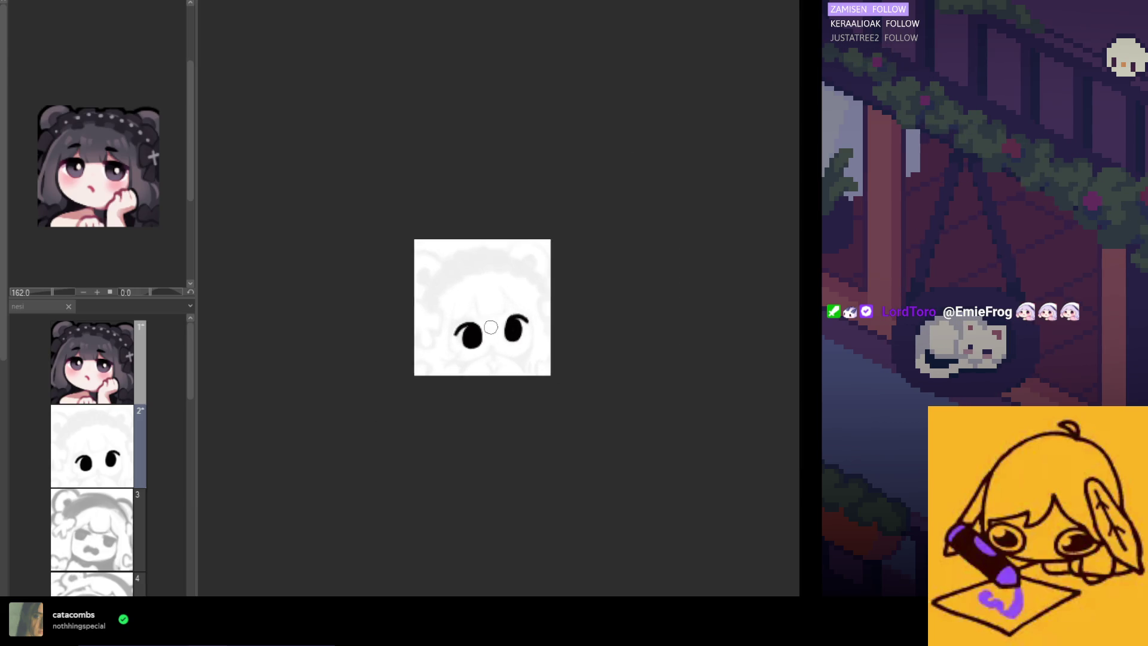
scroll(490, 326, "up", 2)
scroll(499, 328, "up", 1)
scroll(520, 347, "up", 1)
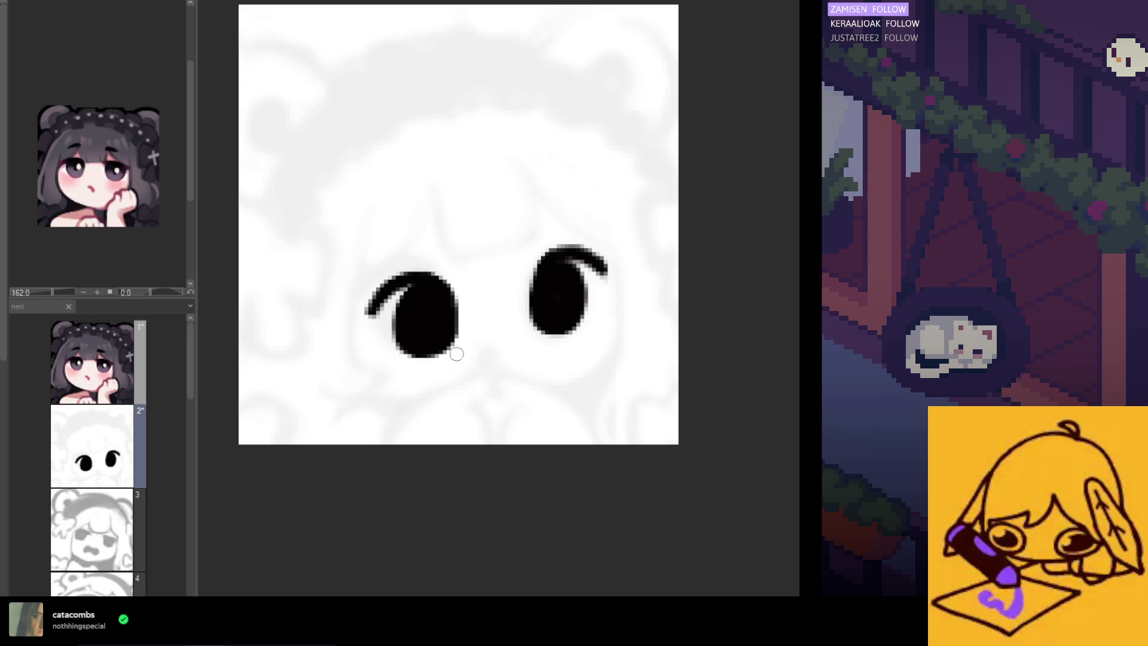
left_click_drag(490, 361, 489, 380)
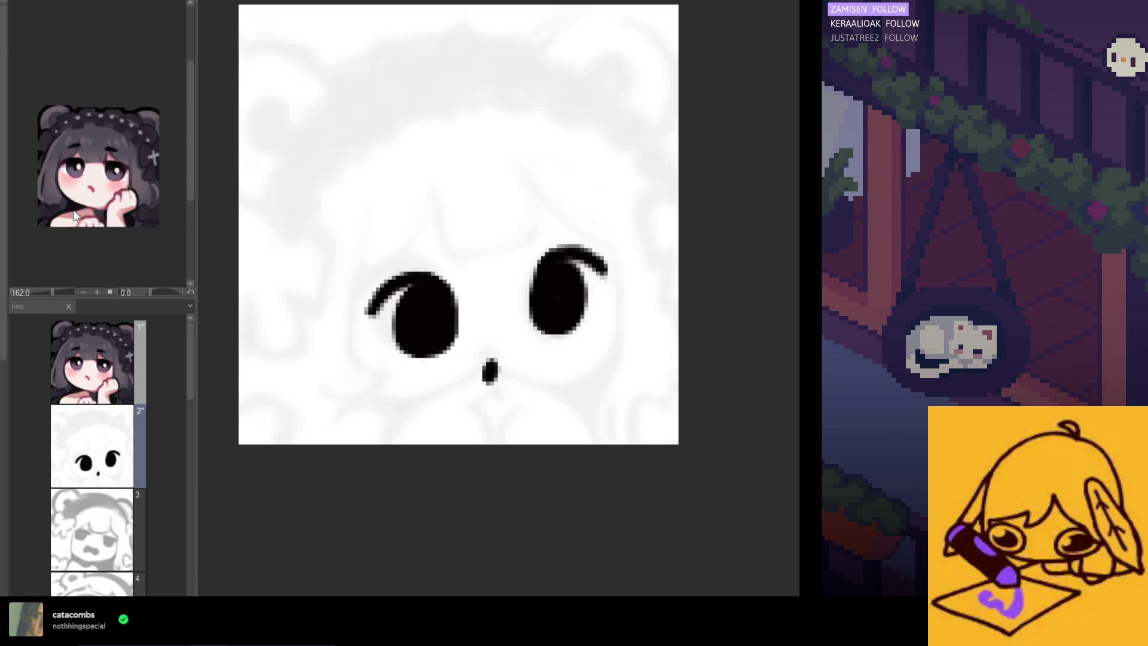
Step: Try strokes beside the nose, then undo them so the grey sketch shows darker again
scroll(179, 209, "up", 4)
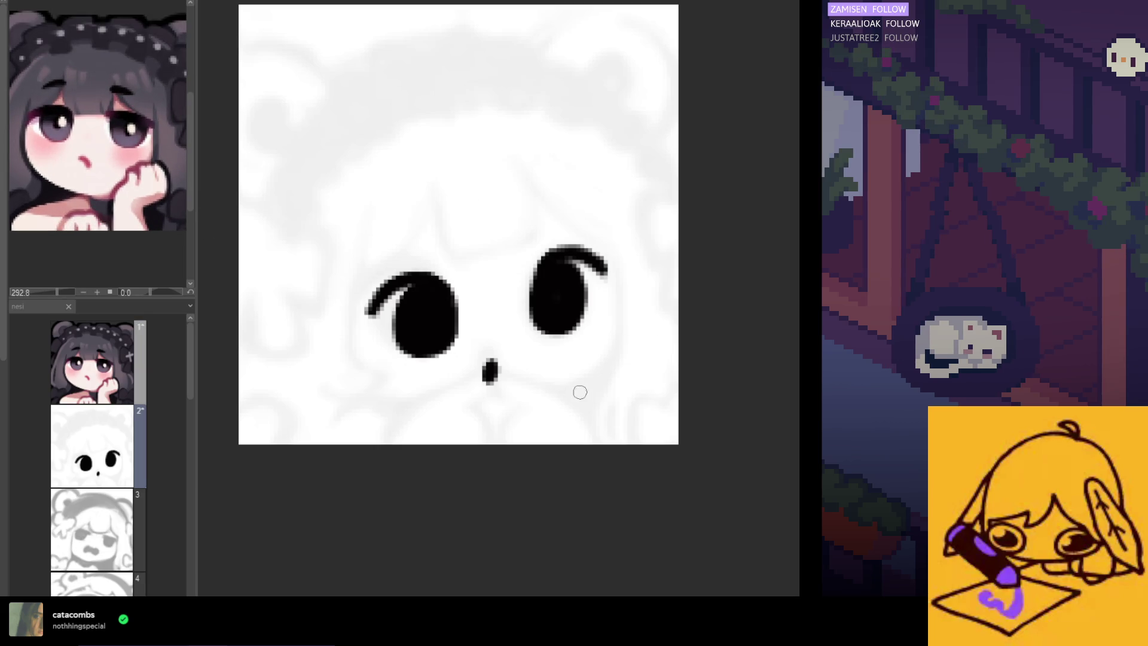
left_click_drag(554, 390, 604, 359)
key("ctrl+z")
mouse_move(555, 390)
left_mouse_down()
mouse_move(598, 370)
mouse_move(610, 442)
left_mouse_up()
key("ctrl+z")
left_click_drag(616, 353, 610, 443)
left_click_drag(616, 355, 605, 443)
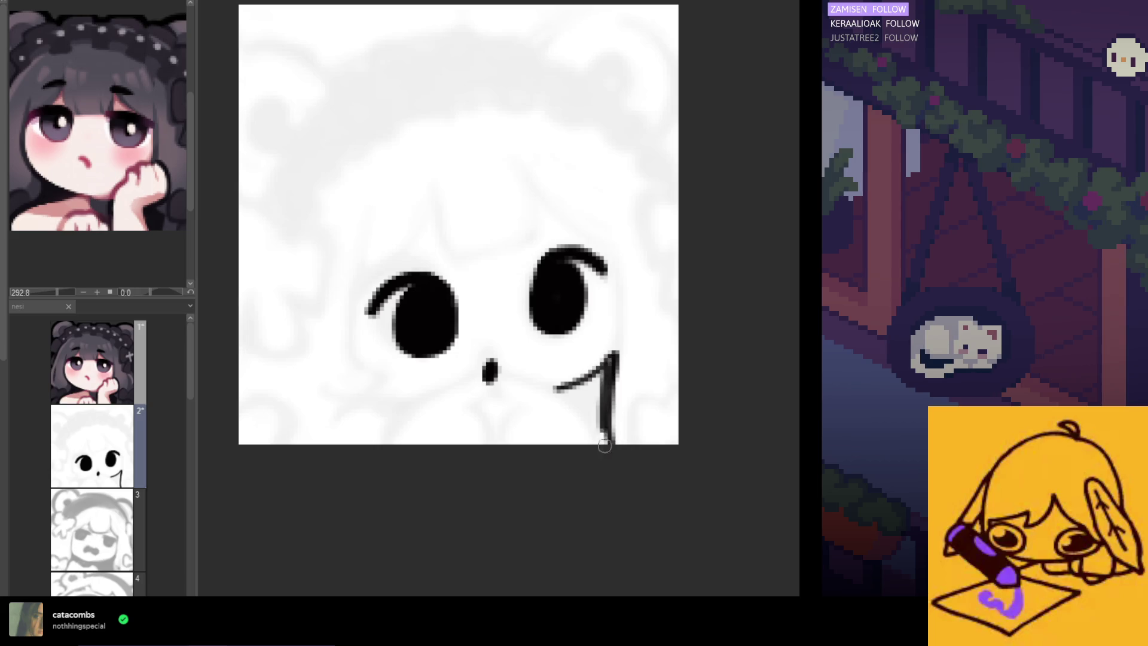
mouse_move(615, 359)
left_mouse_down()
mouse_move(567, 392)
mouse_move(592, 442)
mouse_move(579, 399)
mouse_move(568, 443)
mouse_move(580, 386)
mouse_move(574, 418)
mouse_move(598, 434)
mouse_move(567, 391)
mouse_move(595, 445)
mouse_move(589, 391)
left_mouse_up()
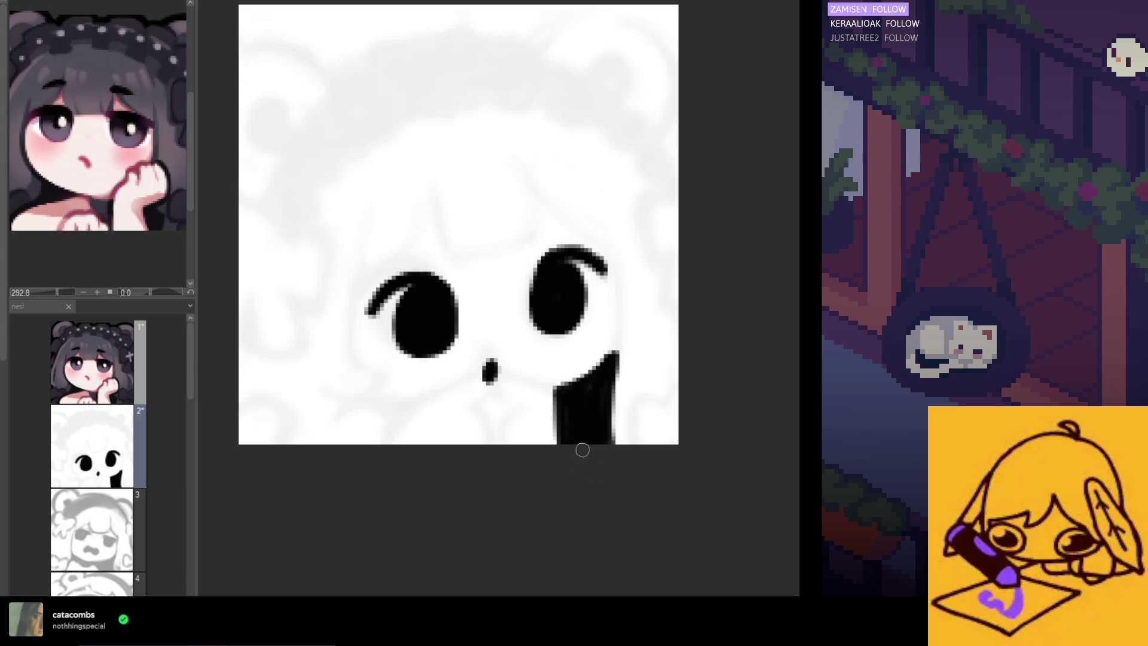
key("ctrl+z")
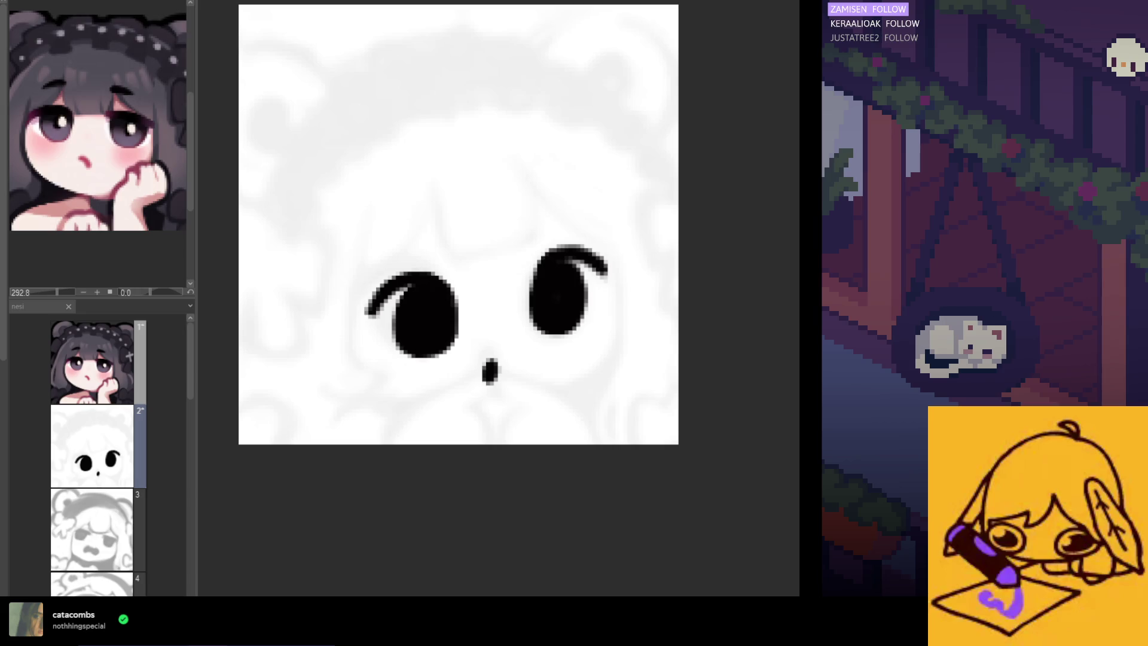
key("ctrl+z")
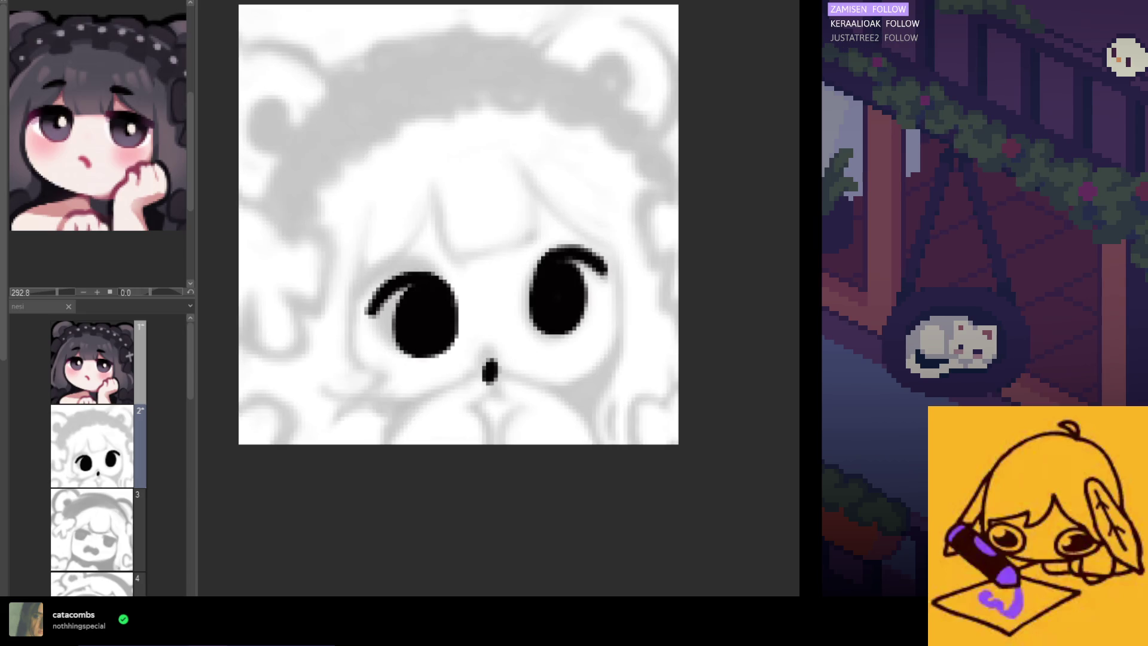
Step: Ink the line from under the nose down to the canvas bottom, redrawing until it sits right
left_click_drag(488, 383, 474, 409)
key("ctrl+z")
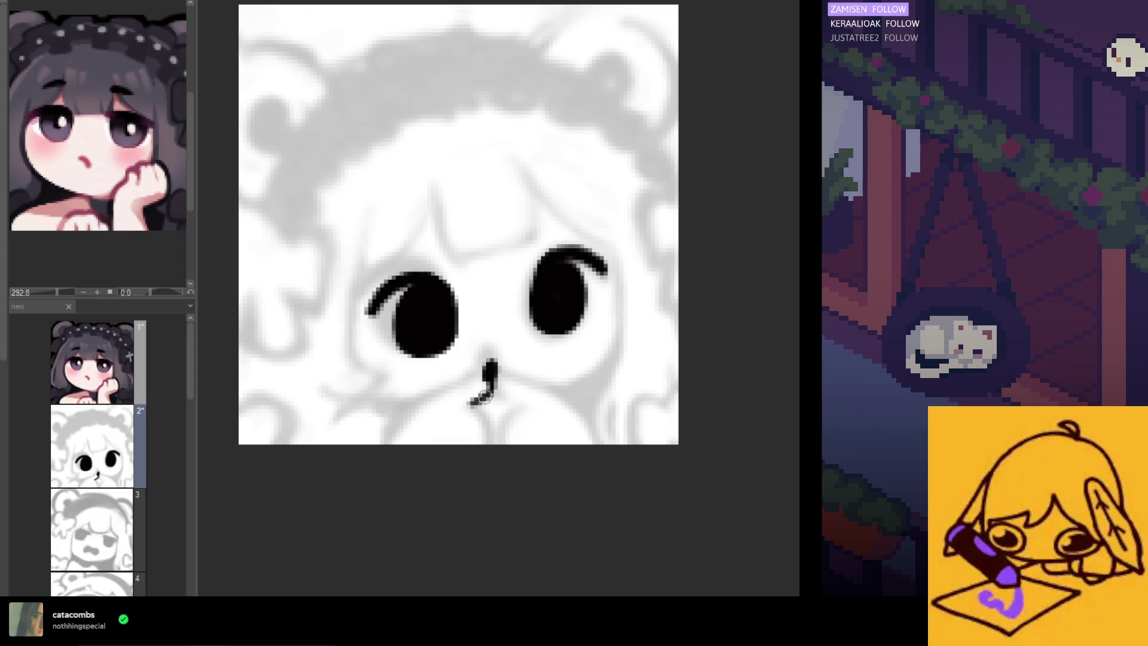
left_click_drag(489, 364, 393, 442)
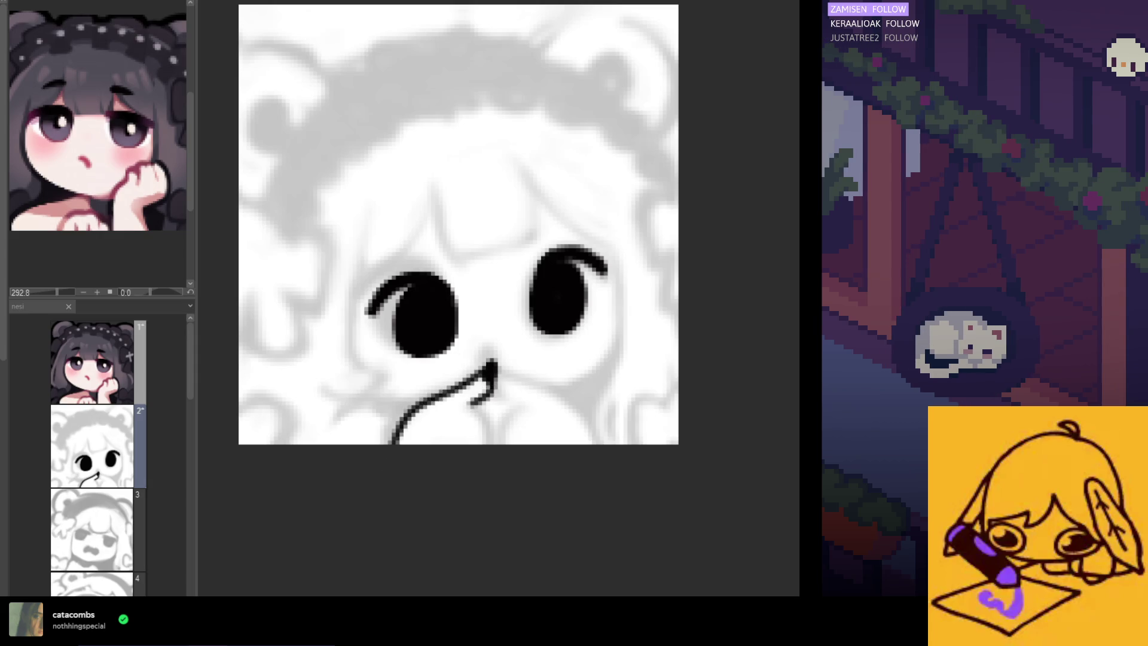
key("ctrl+z")
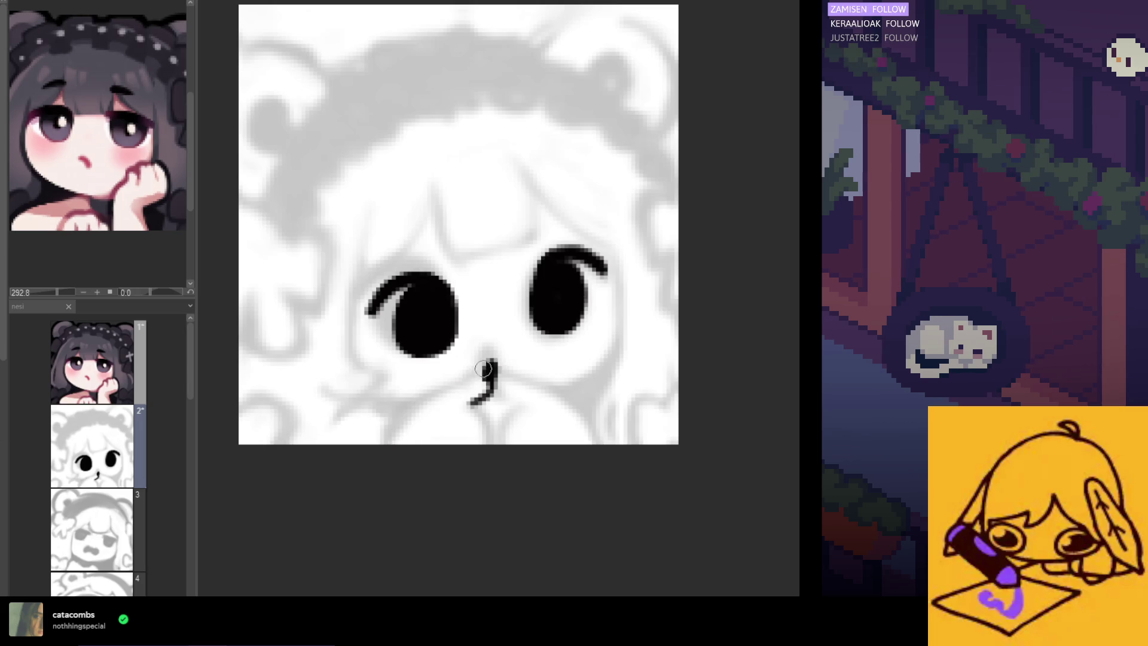
left_click_drag(486, 364, 392, 461)
key("ctrl+z")
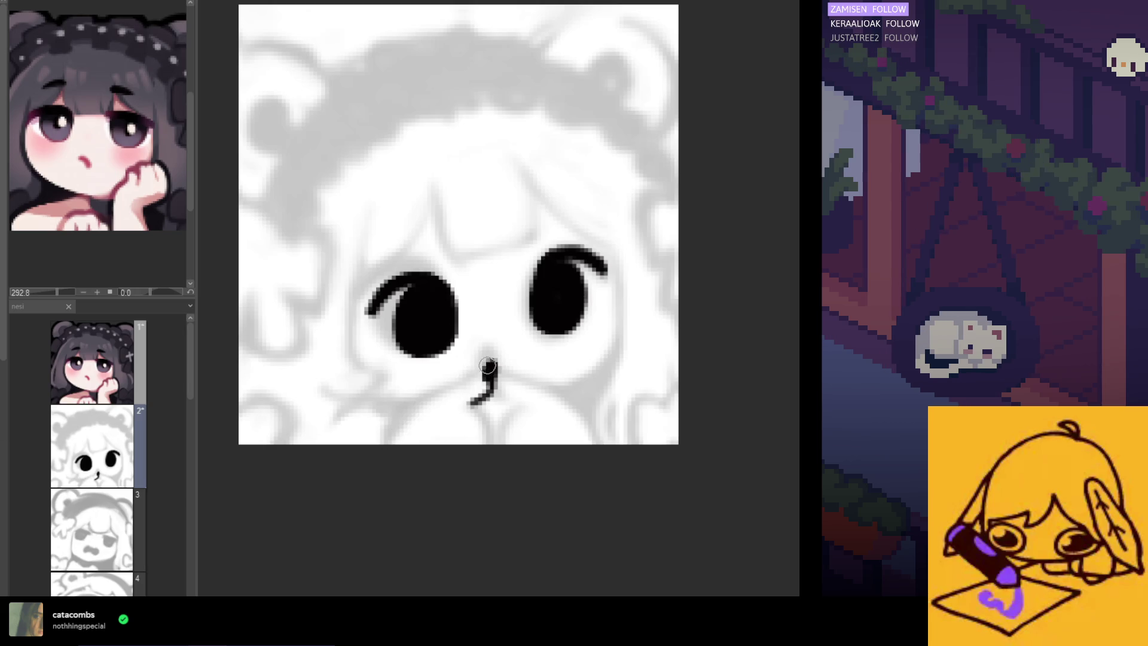
left_click_drag(487, 365, 387, 448)
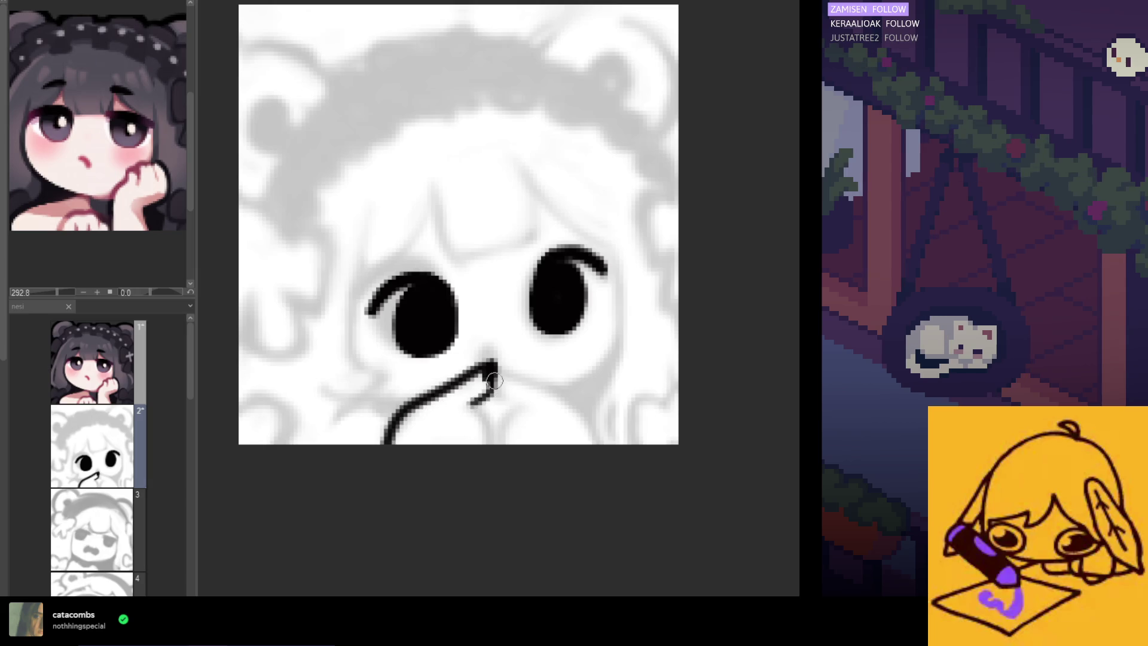
left_click_drag(476, 406, 485, 449)
key("ctrl+z")
left_click_drag(475, 403, 466, 449)
key("ctrl+z")
left_click_drag(476, 399, 486, 445)
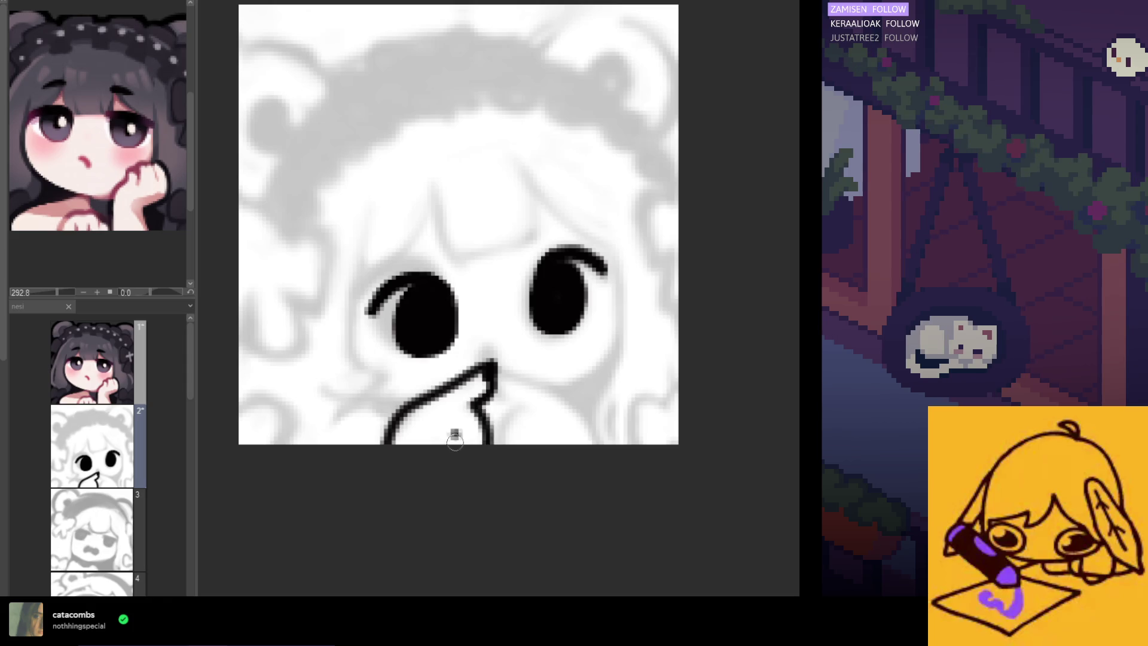
left_click(463, 443)
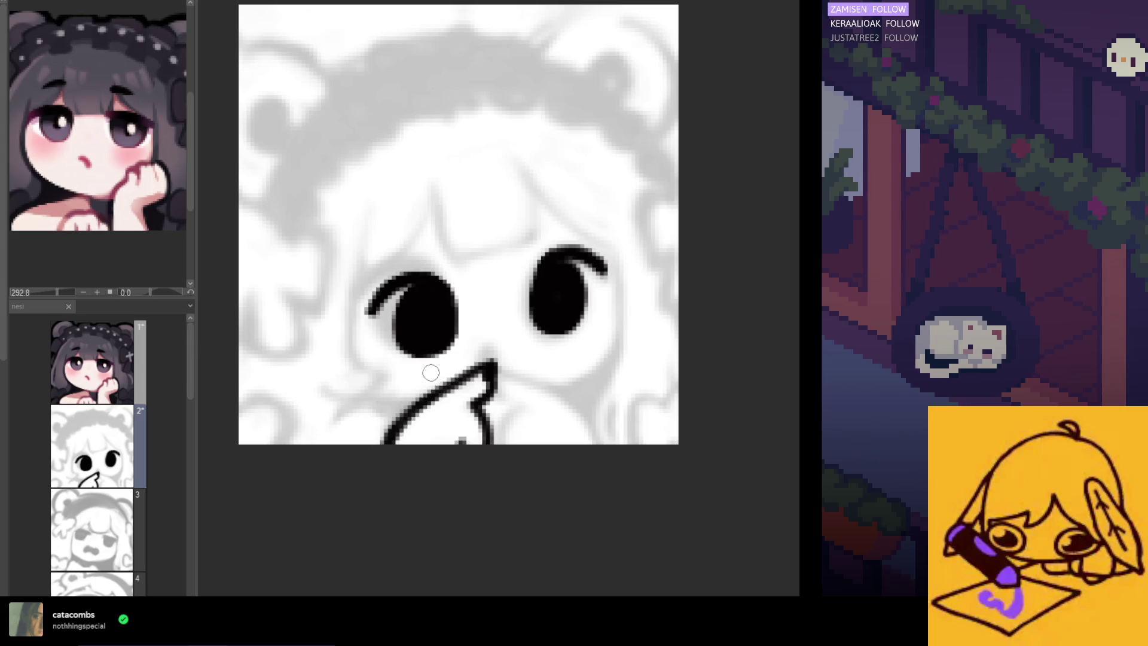
Step: Draw a smooth cheek curve on the mirrored view, then ink lines from the nose top downward
key("h")
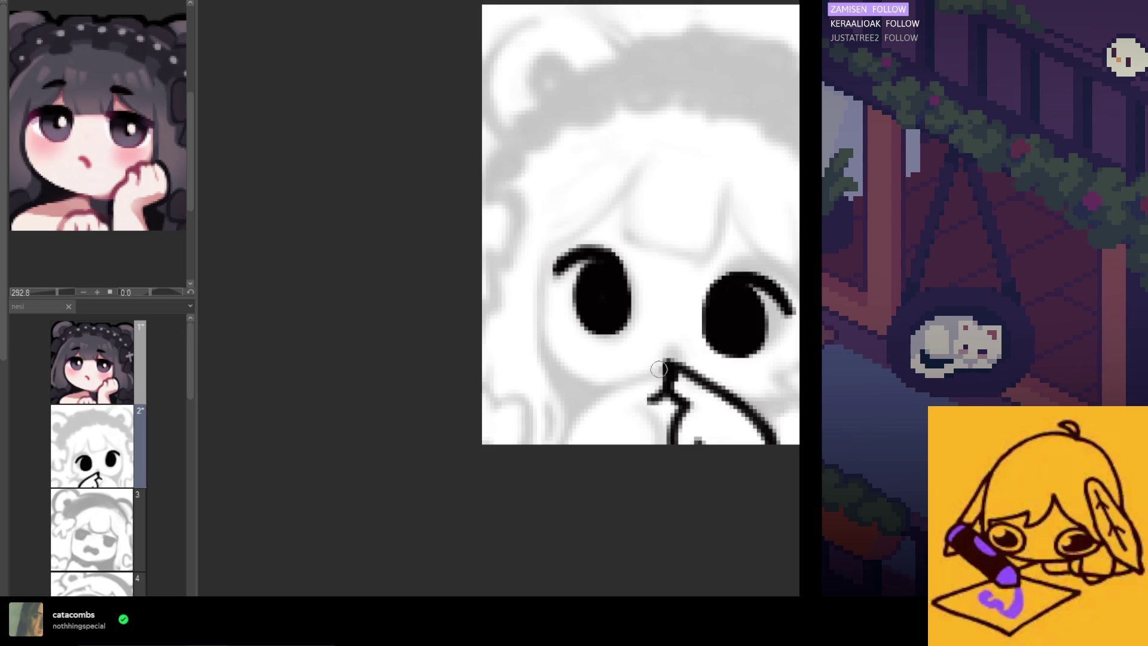
left_click_drag(668, 362, 565, 442)
key("ctrl+z")
left_click_drag(668, 360, 561, 443)
key("h")
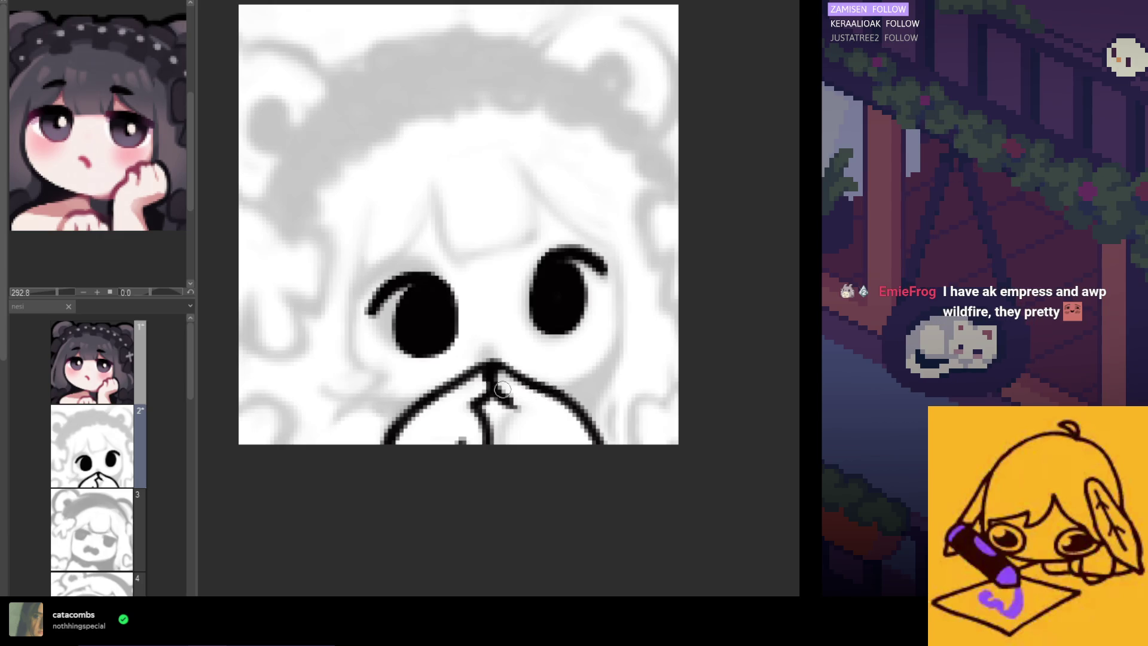
mouse_move(499, 394)
left_mouse_down()
mouse_move(519, 409)
mouse_move(502, 445)
left_mouse_up()
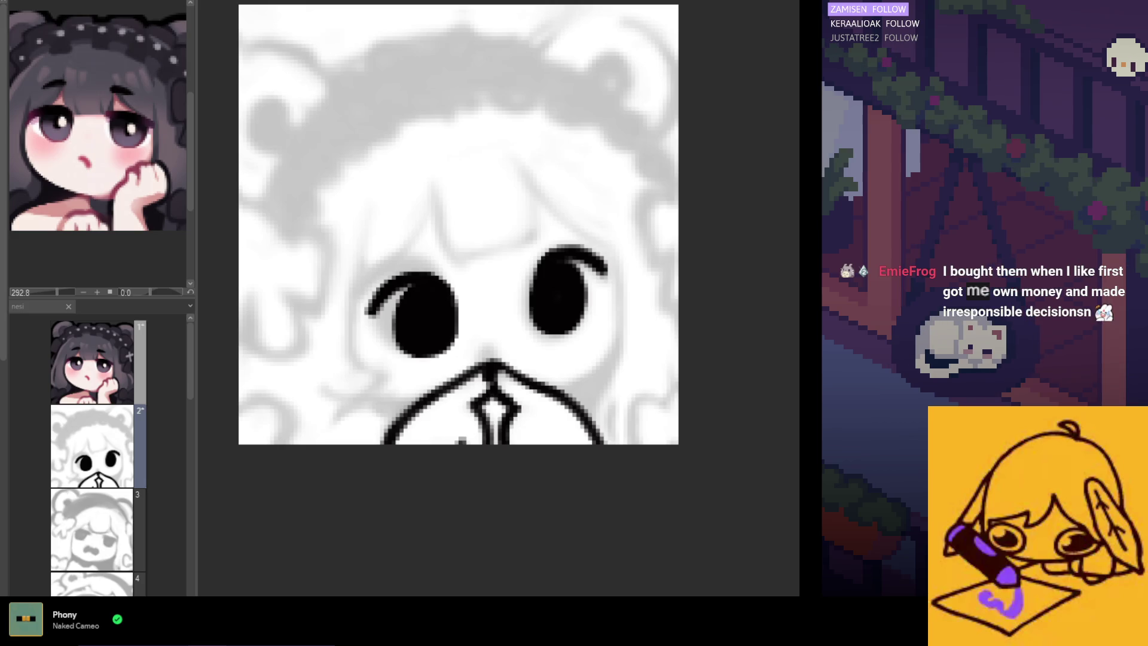
Step: Zoom out and back in to review the muzzle lines under the nose
scroll(482, 337, "down", 2)
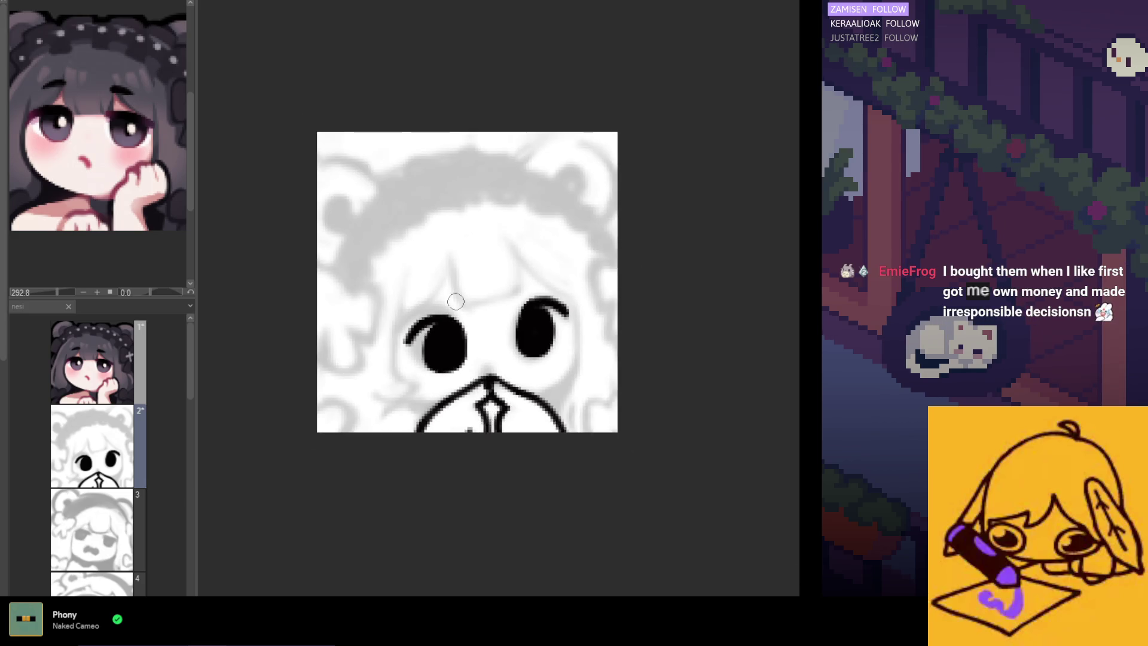
scroll(482, 337, "up", 3)
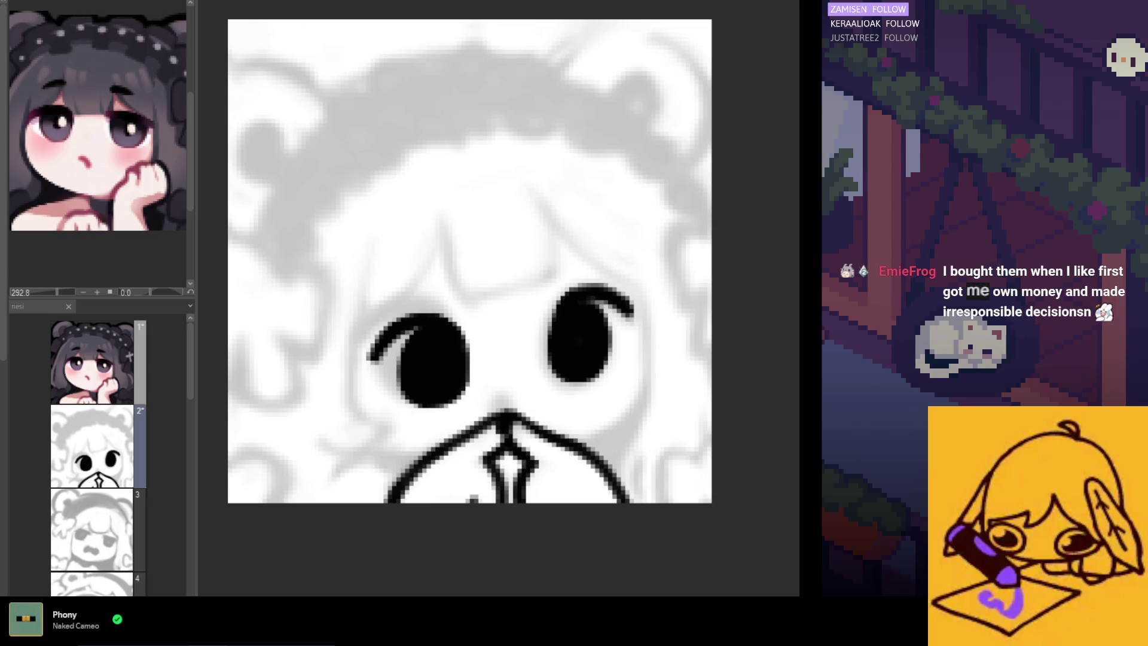
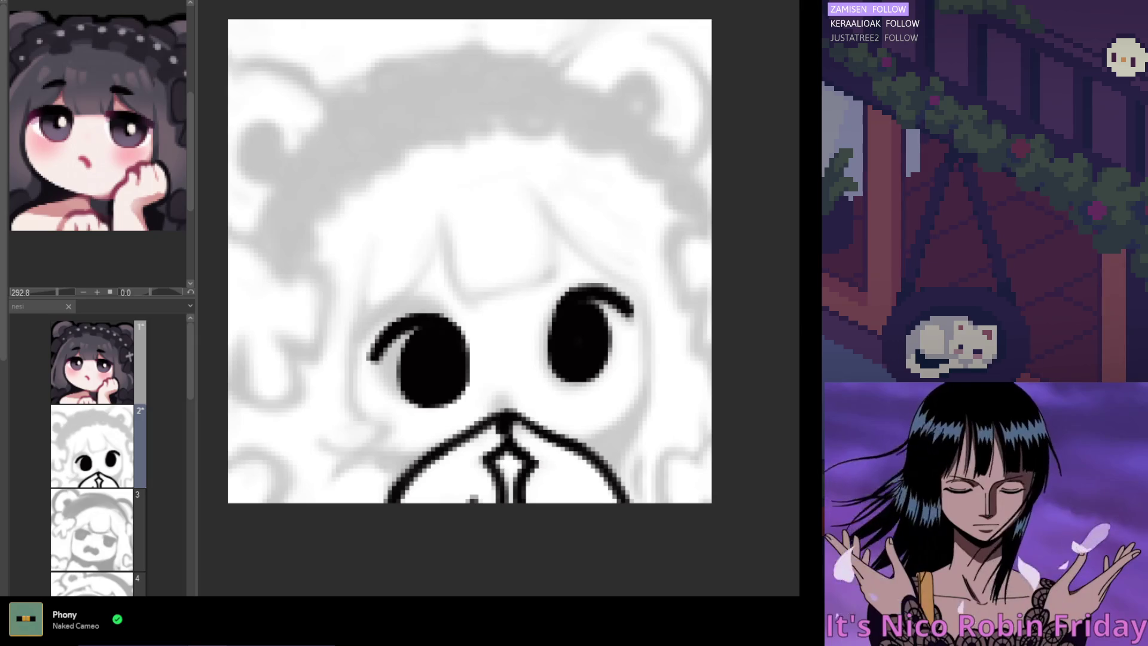
Step: Step back and forth through frame 2's history, comparing the closed-arc eyes with the black filled eyes
scroll(455, 359, "down", 2)
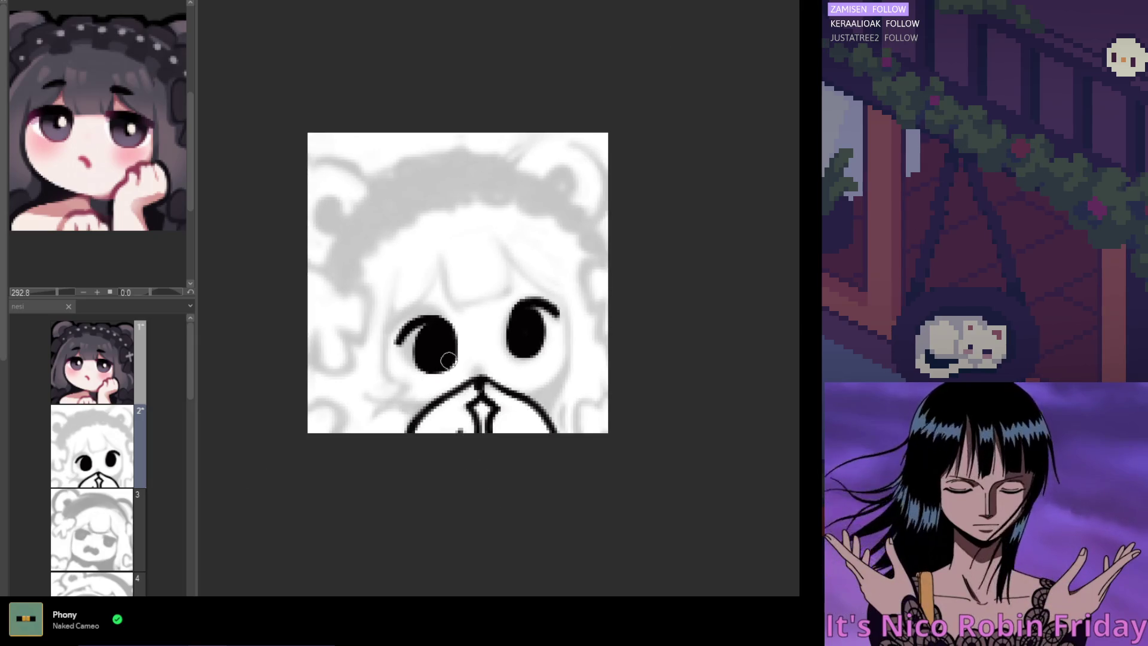
scroll(479, 371, "up", 3)
scroll(491, 380, "down", 2)
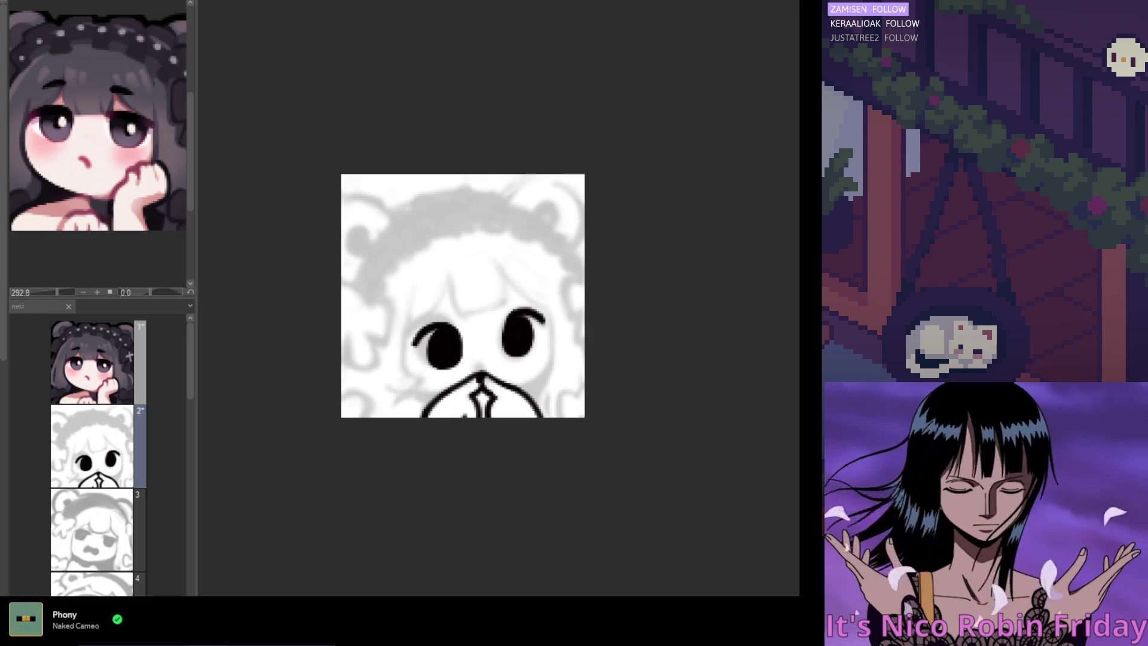
key("ctrl+z")
key("ctrl+y")
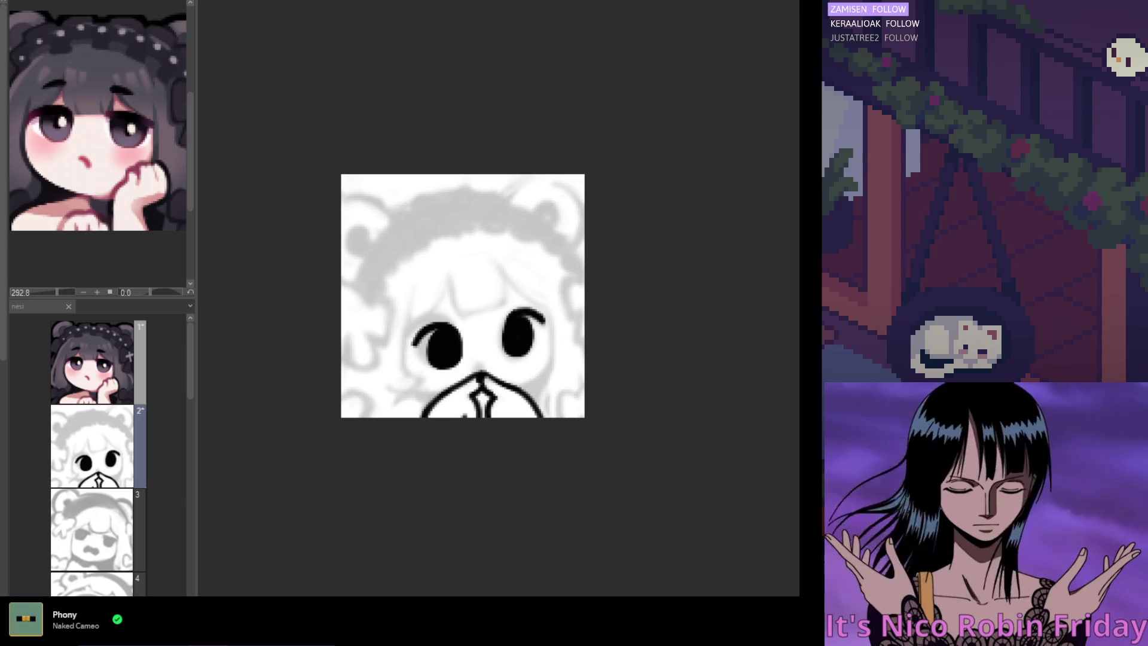
scroll(535, 359, "down", 1)
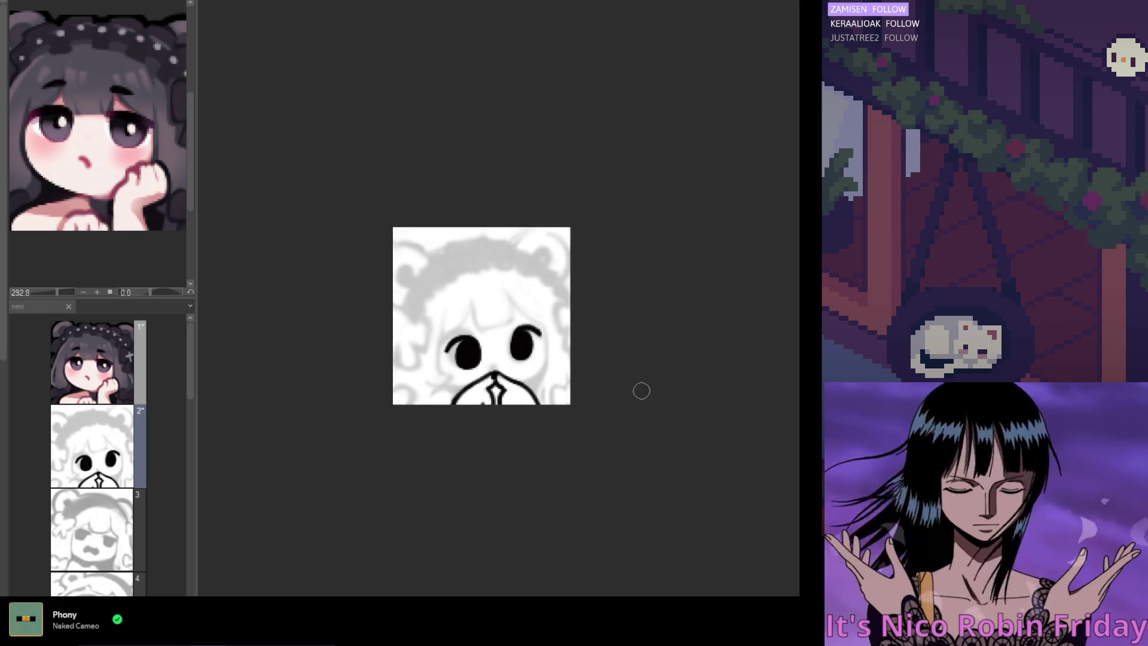
key("ctrl+z")
key("ctrl+y")
key("ctrl+z")
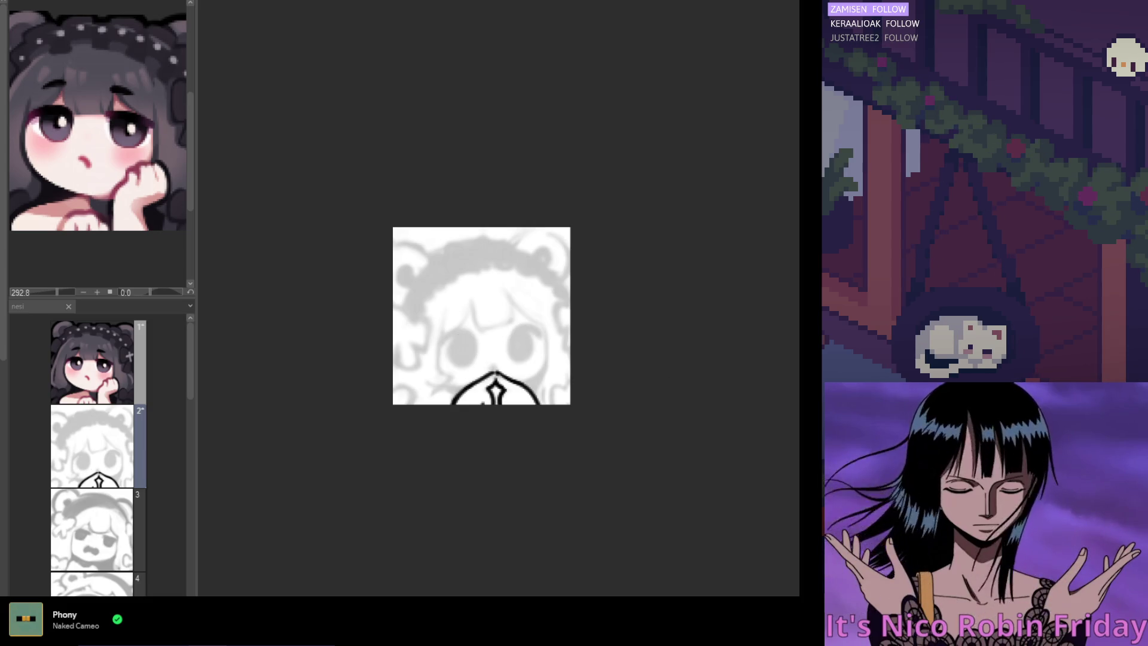
key("ctrl+y")
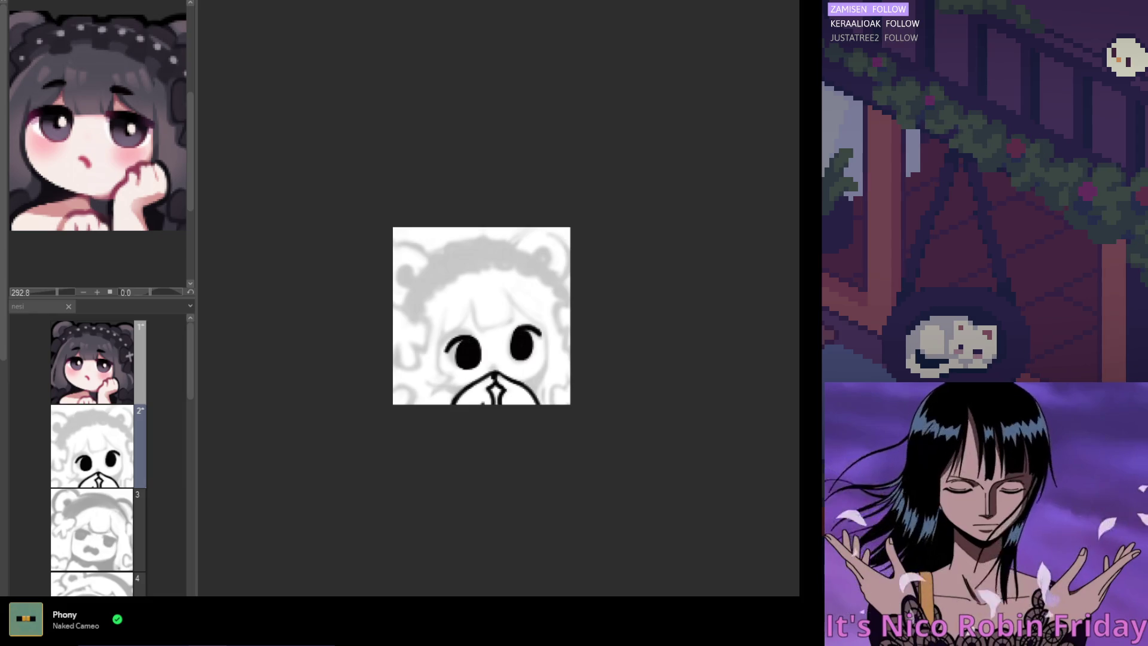
Step: Undo the eye highlights and black eyes, keeping only the bottom outline over the grey sketch
key("ctrl+z")
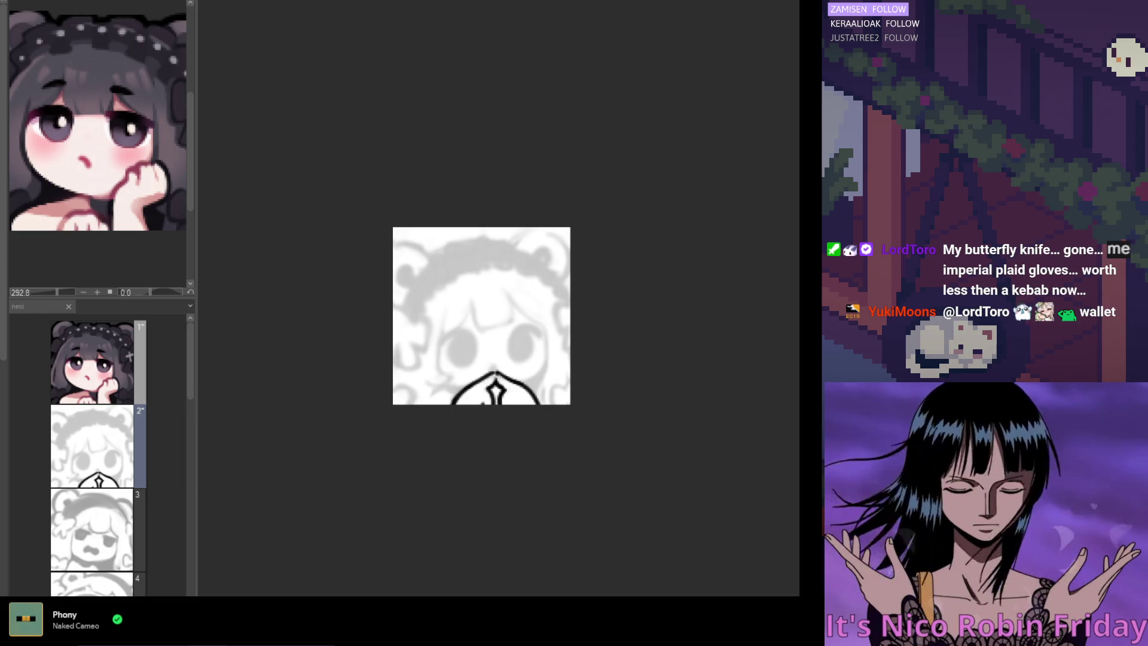
key("ctrl+y")
scroll(652, 374, "down", 1)
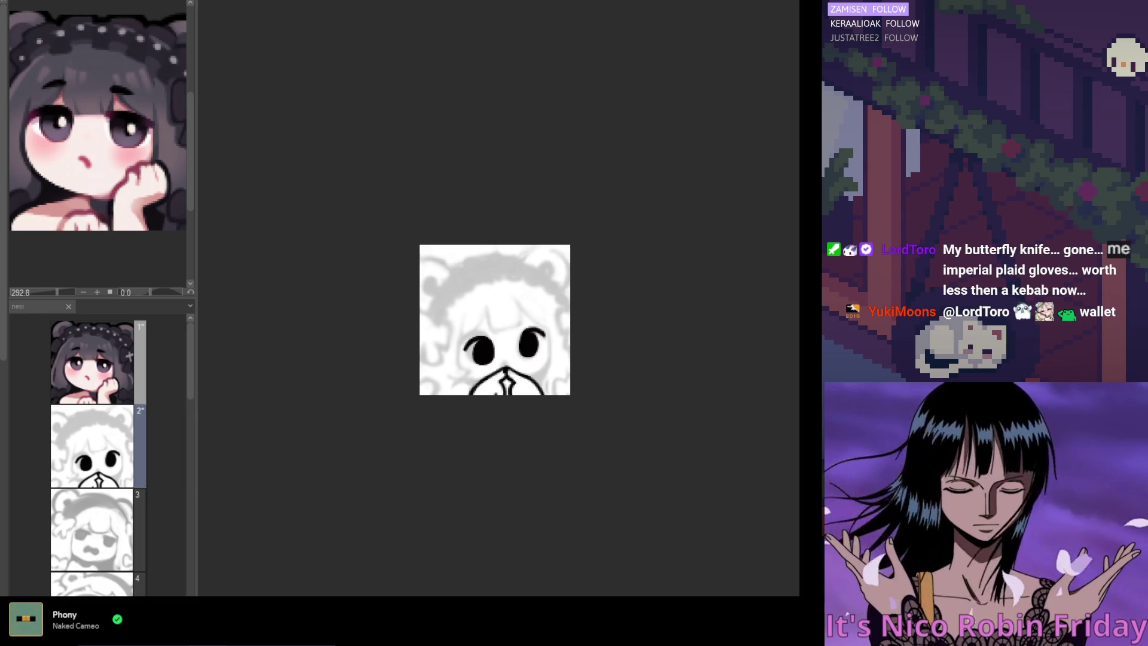
key("ctrl+z")
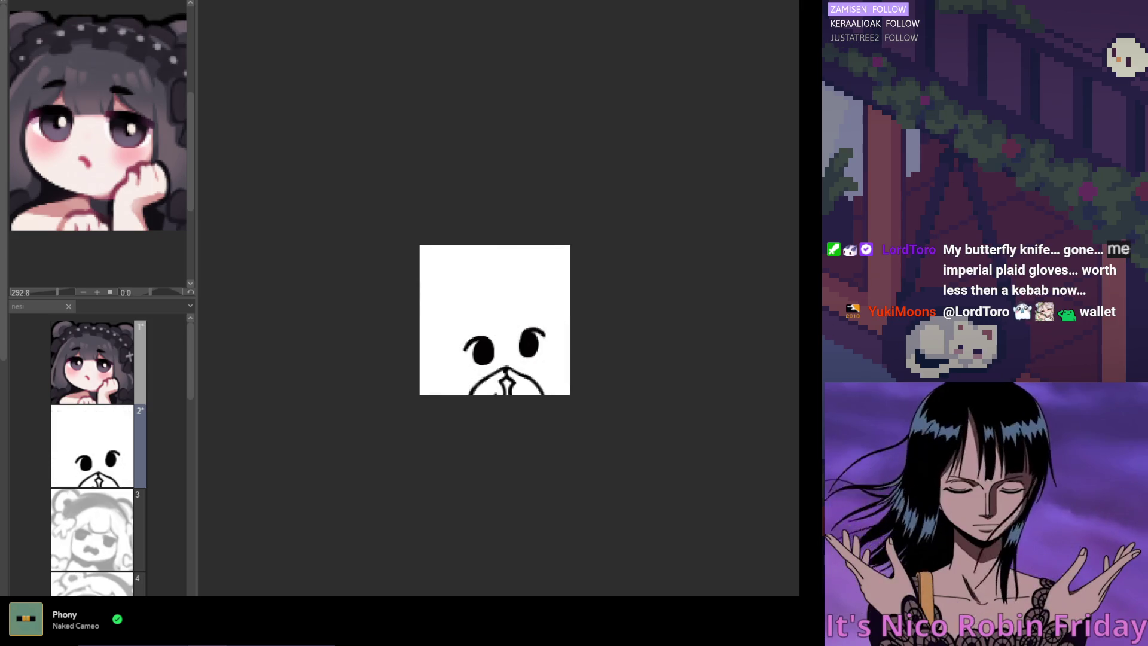
key("ctrl+y")
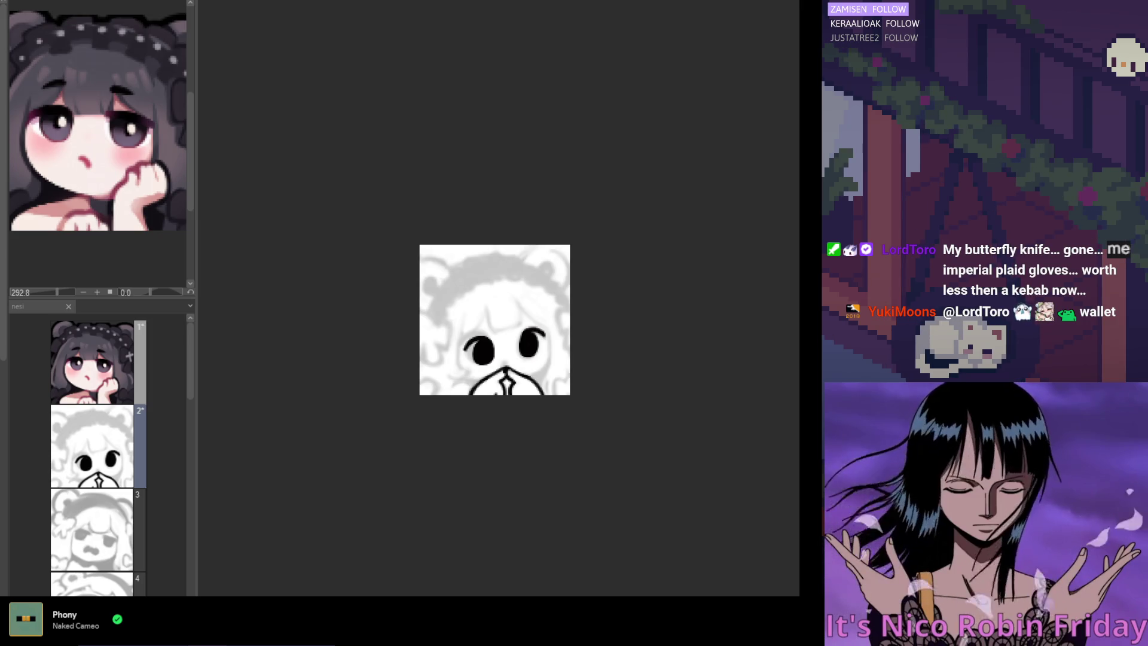
key("ctrl+z")
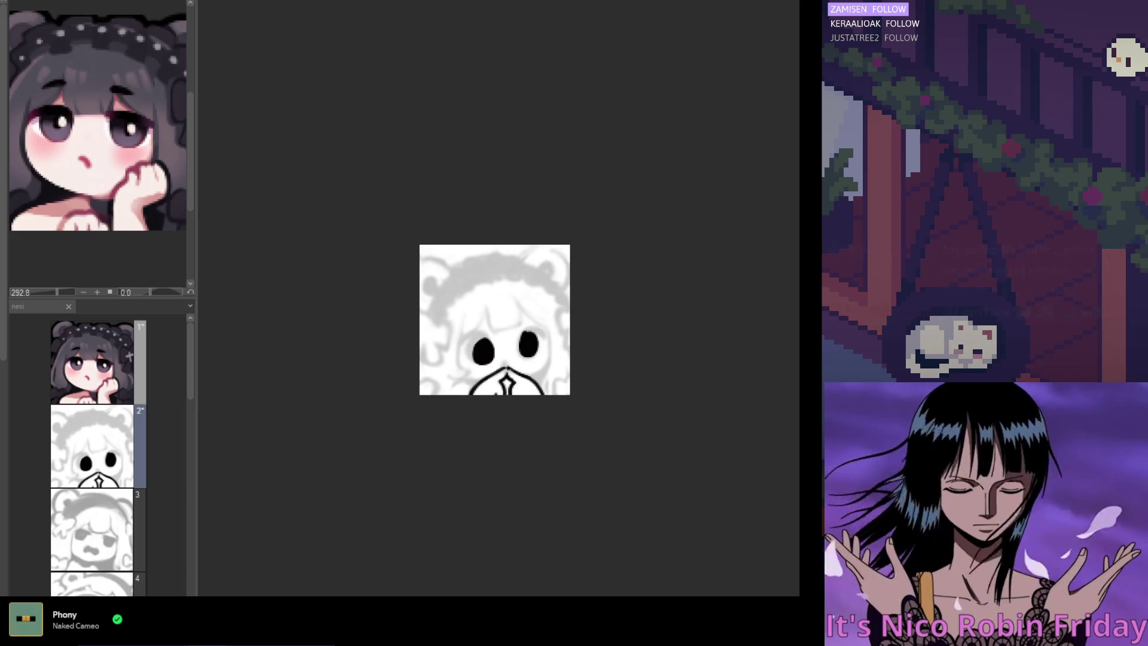
key("ctrl+z")
key("ctrl+z")
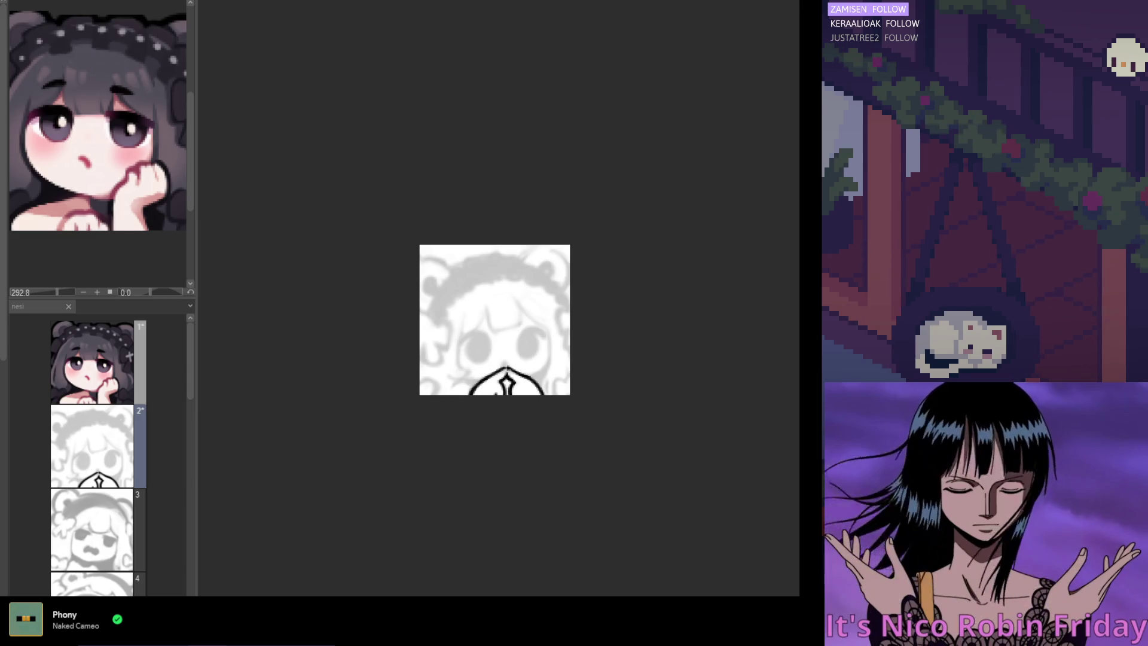
scroll(484, 363, "up", 2)
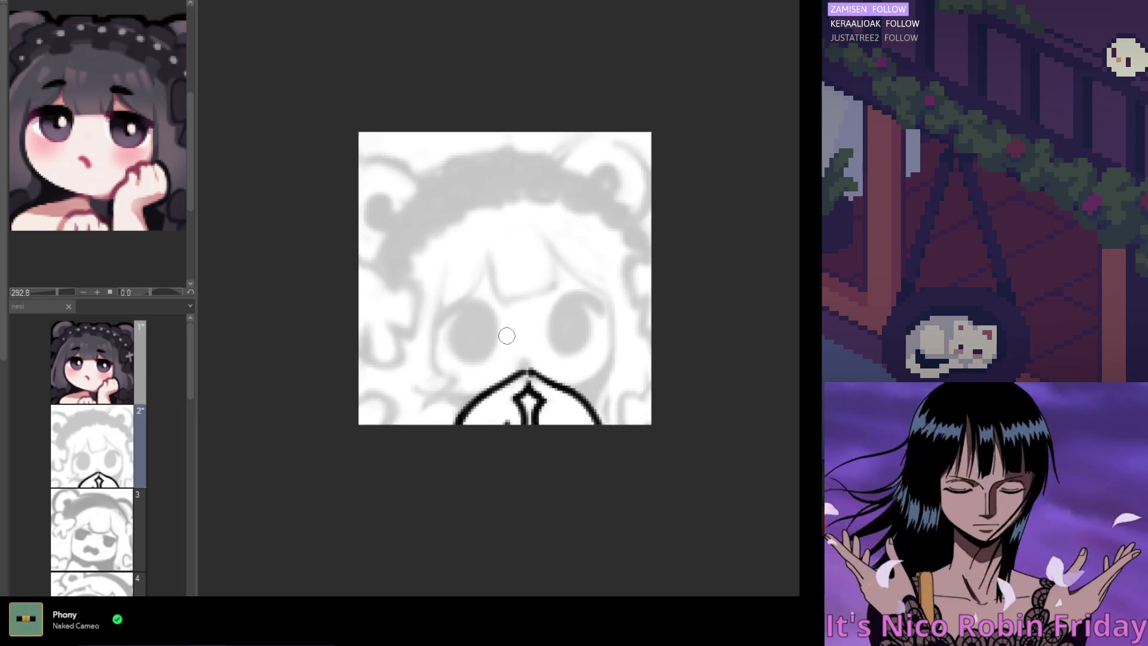
Step: Draw and undo a test curve, then darken and re-fade the grey sketch to check it
left_click_drag(478, 180, 545, 292)
key("ctrl+z")
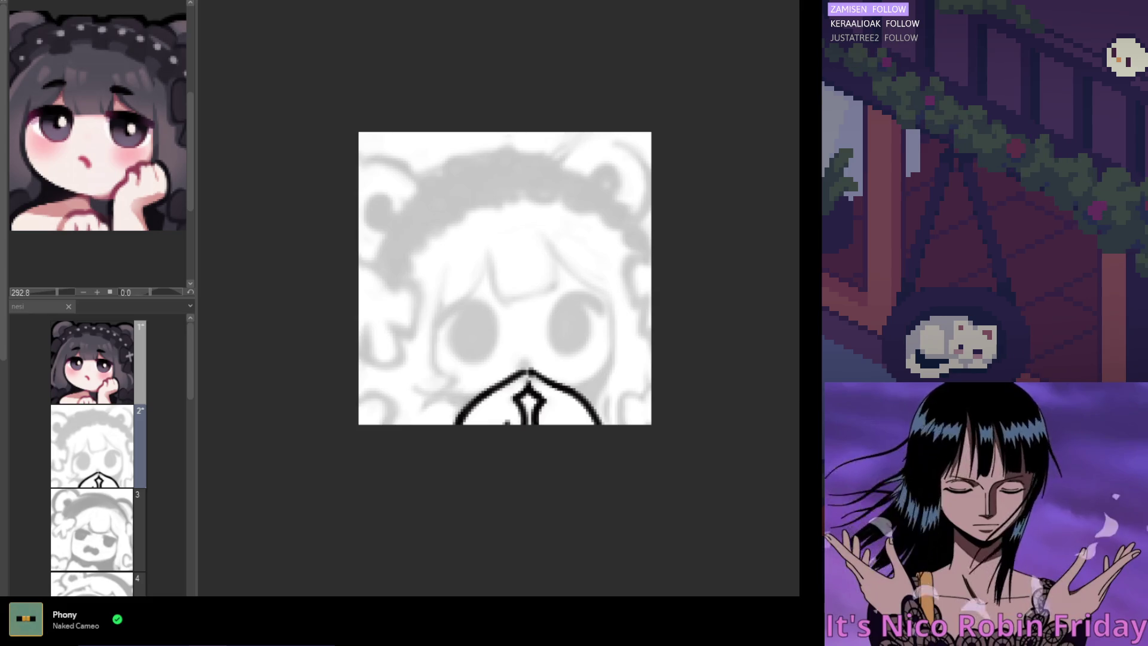
key("ctrl+z")
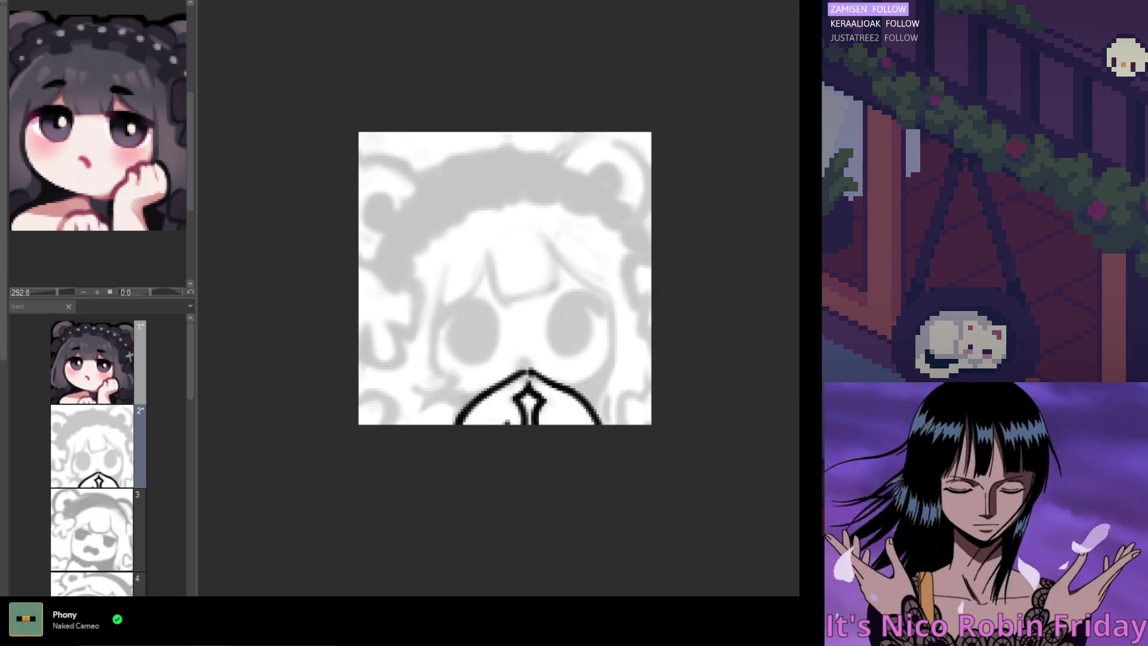
key("ctrl+z")
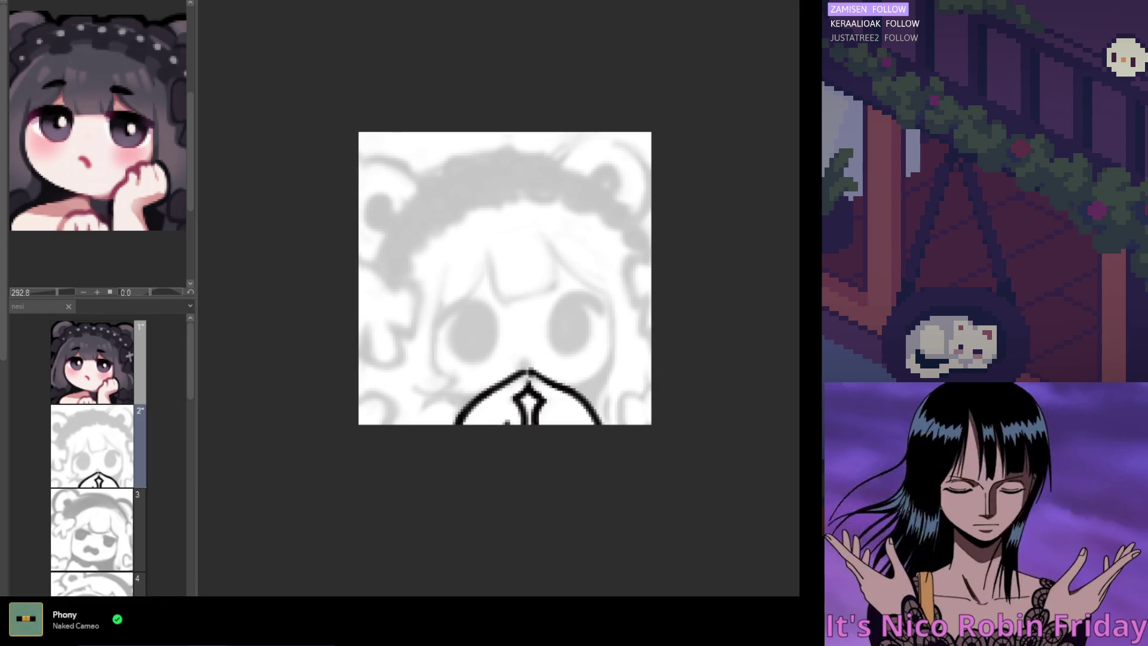
Step: Undo the remaining bottom black outline, then lay a thick grey stroke across the lower half
key("ctrl+z")
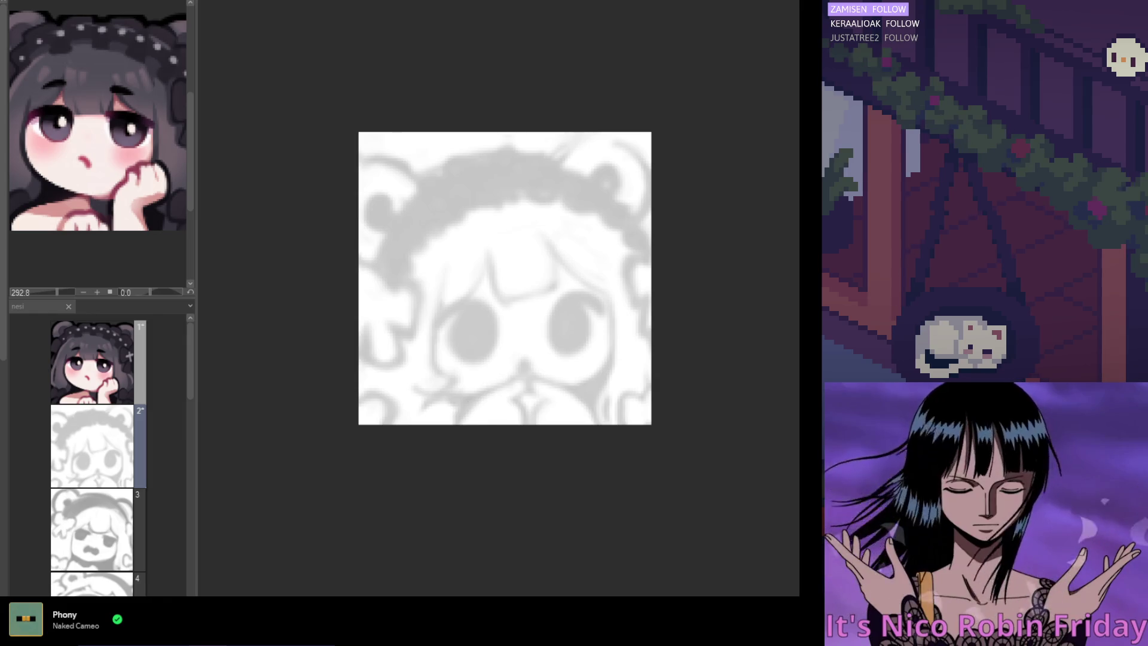
key("ctrl+y")
key("ctrl+z")
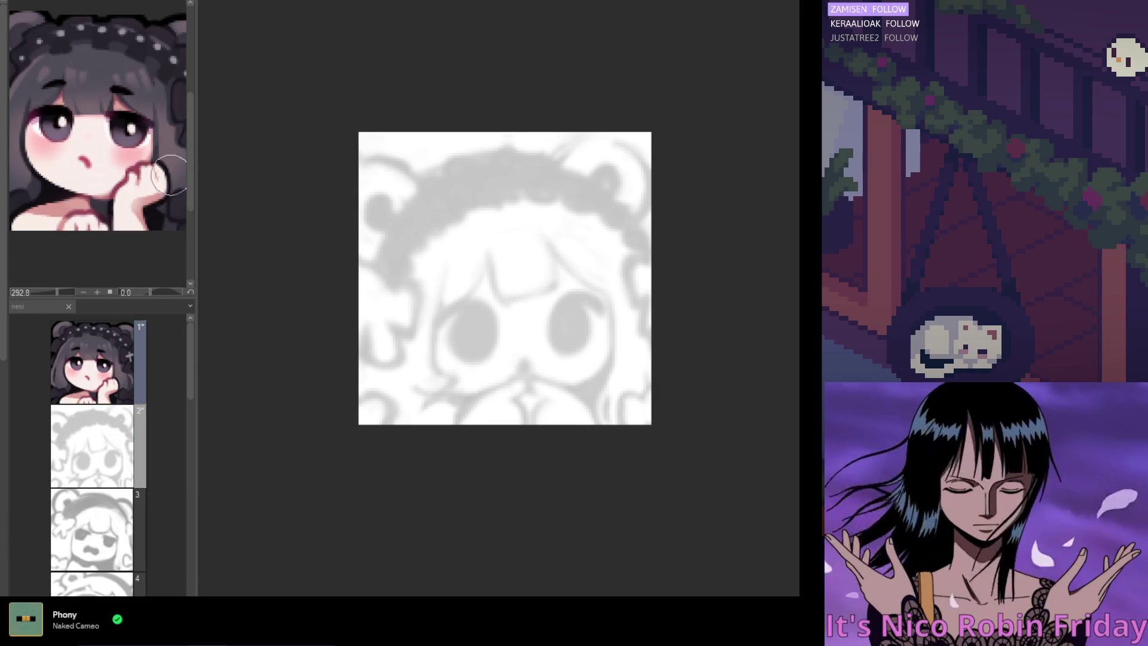
scroll(500, 303, "down", 3)
left_click_drag(586, 309, 455, 345)
key("ctrl+z")
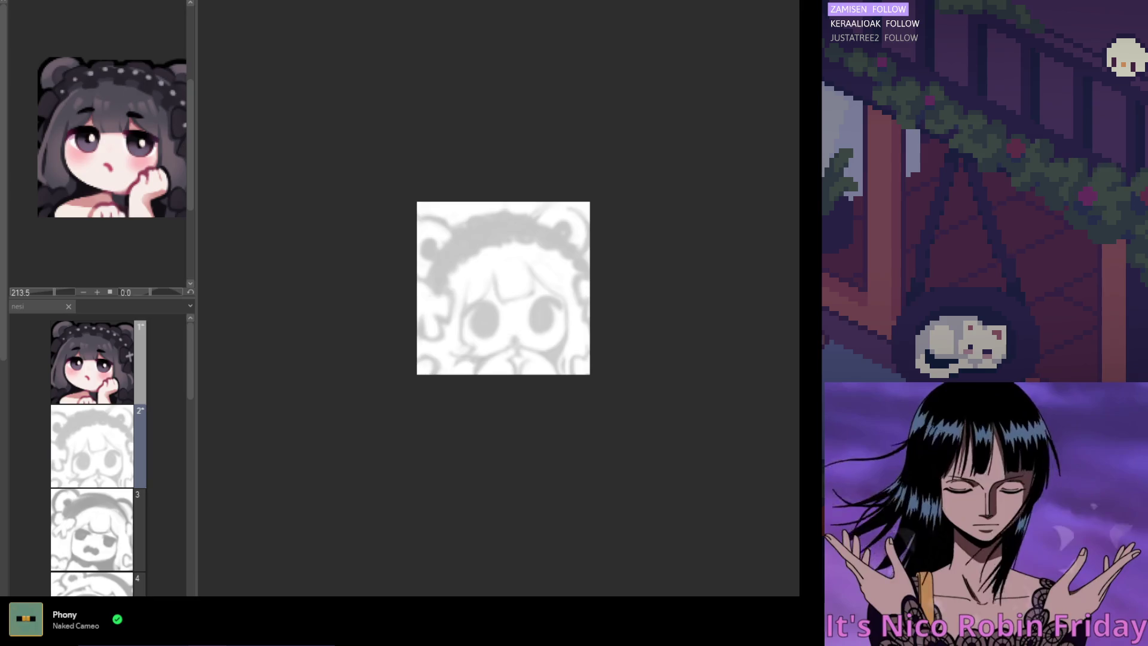
left_click_drag(555, 228, 465, 378)
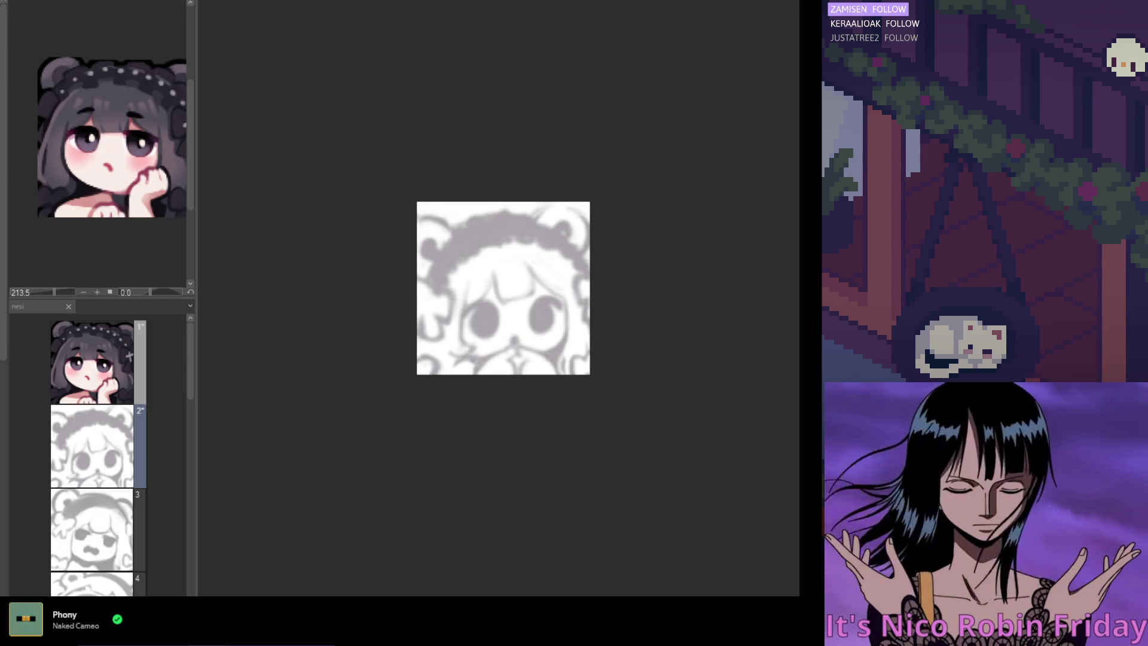
left_click_drag(565, 228, 508, 237)
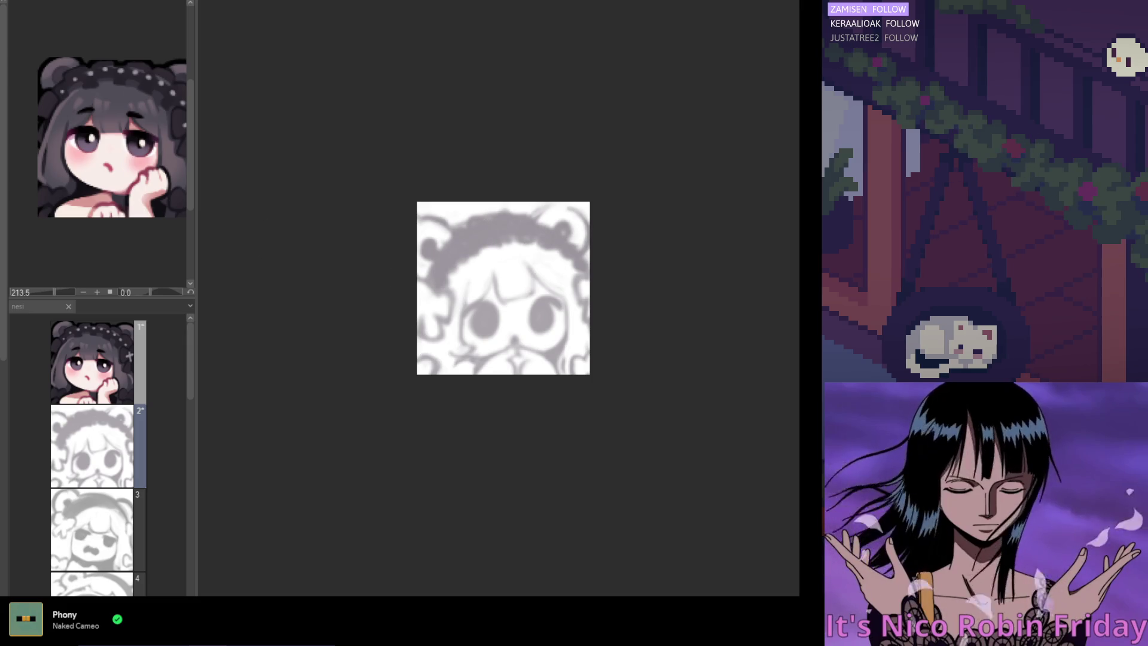
scroll(565, 359, "up", 2)
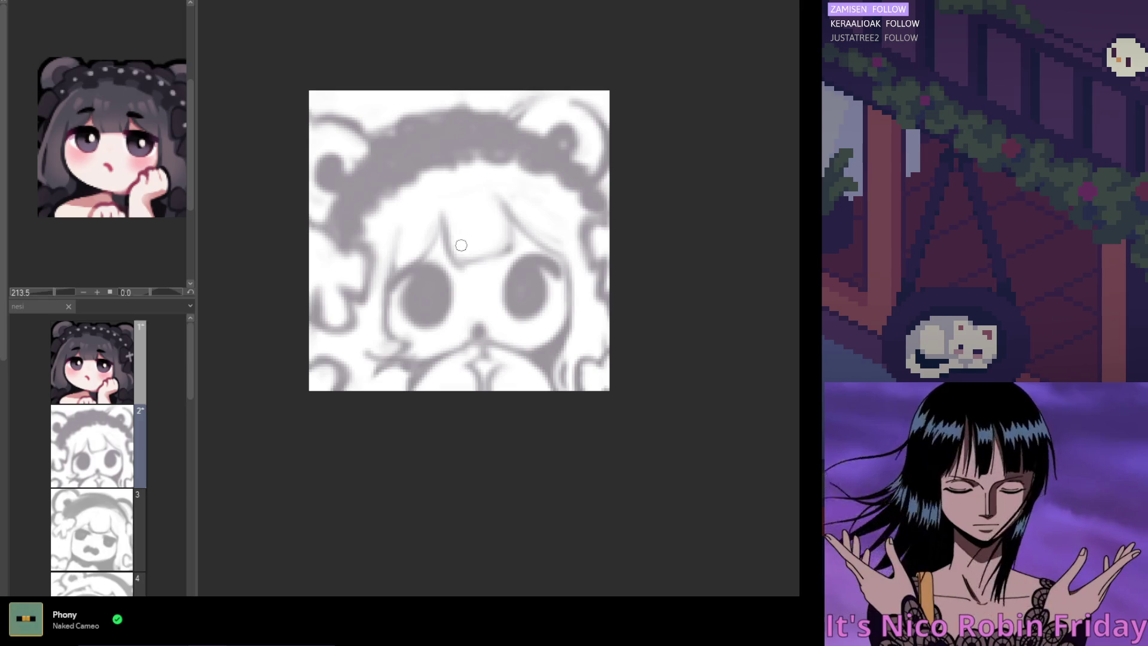
scroll(461, 245, "up", 2)
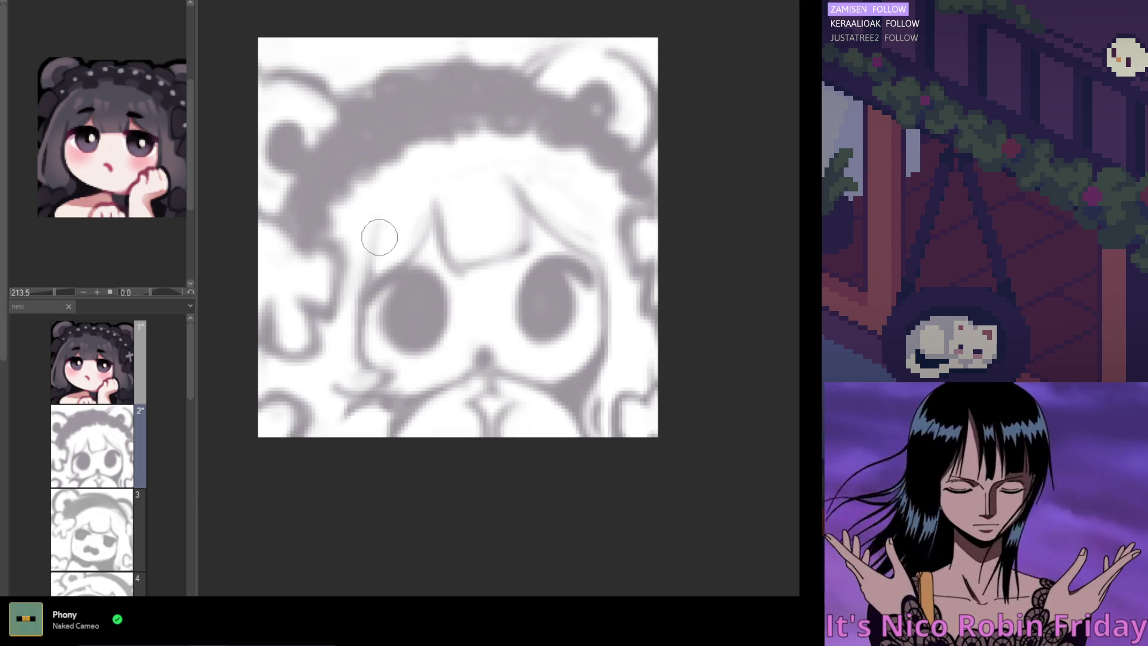
left_click_drag(353, 75, 454, 63)
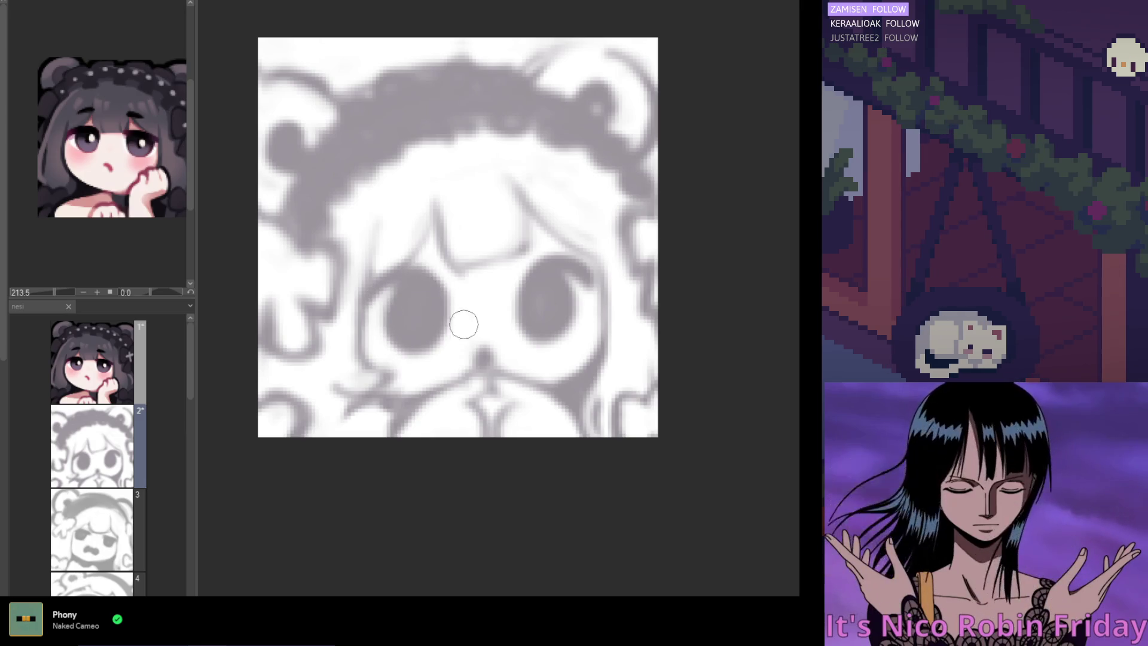
scroll(437, 270, "left", 5)
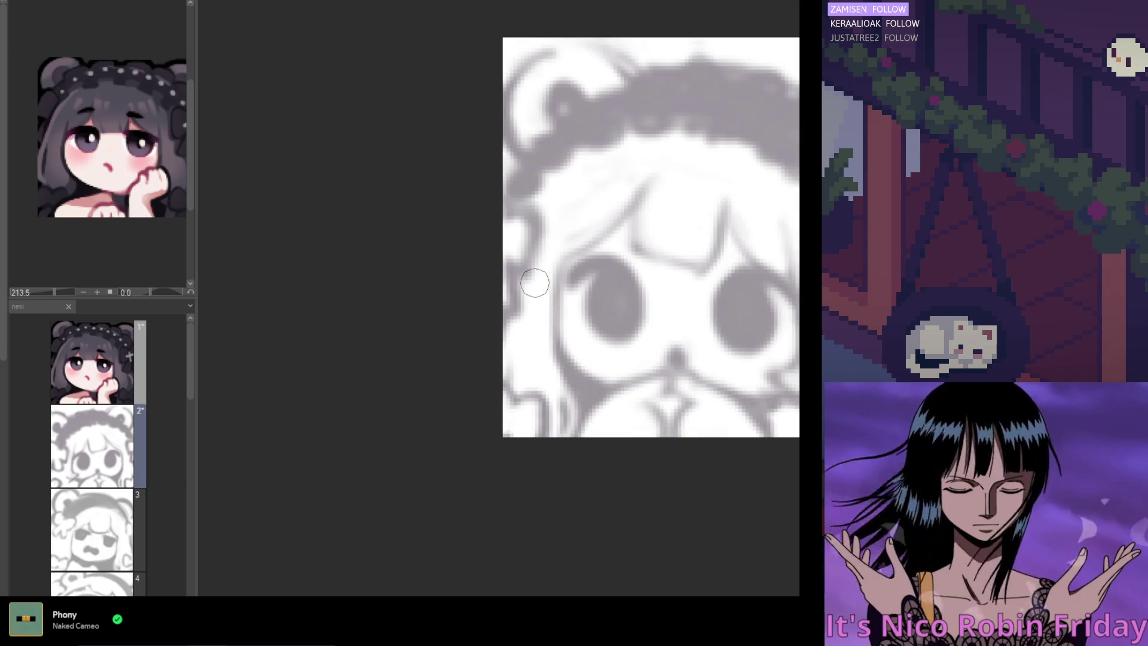
scroll(509, 278, "down", 3)
scroll(643, 281, "up", 2)
scroll(643, 281, "up", 1)
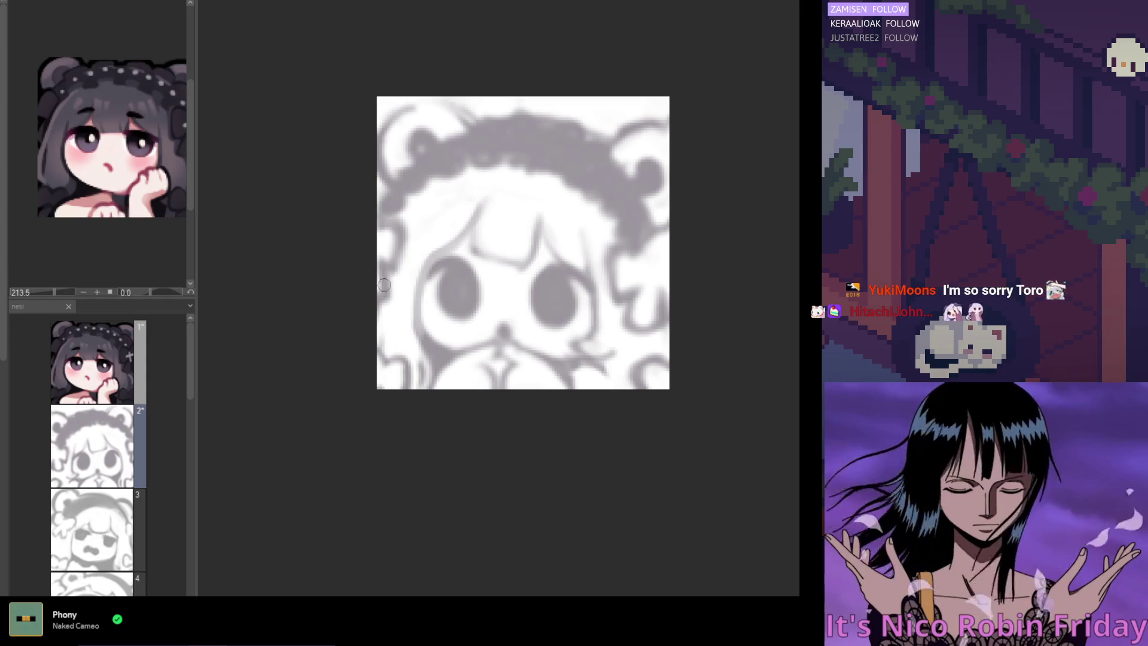
Step: Sample the sketch's grey as the paint colour and darken frame 2's line art to check it
left_click(439, 344, "alt")
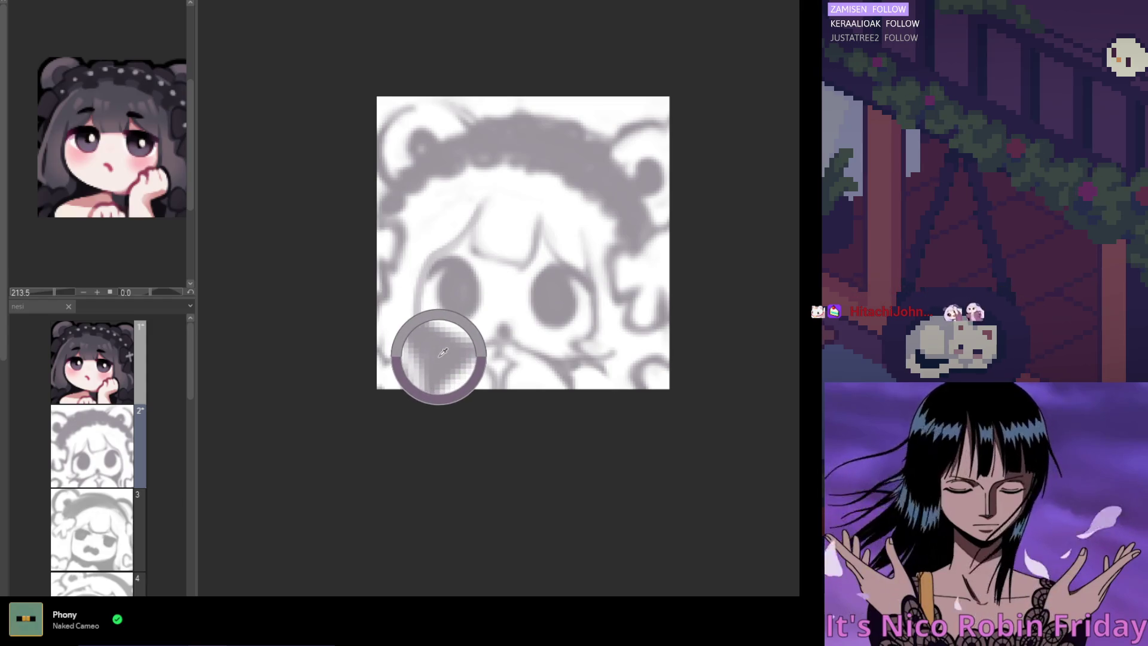
left_click_drag(438, 344, 431, 304)
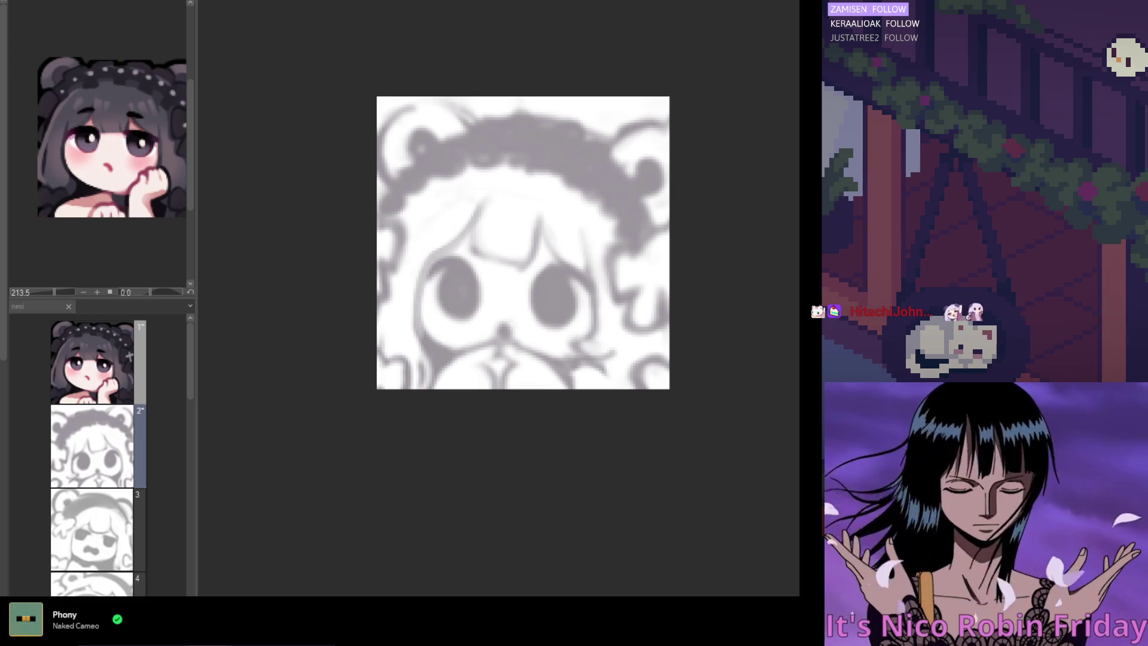
key("ctrl+z")
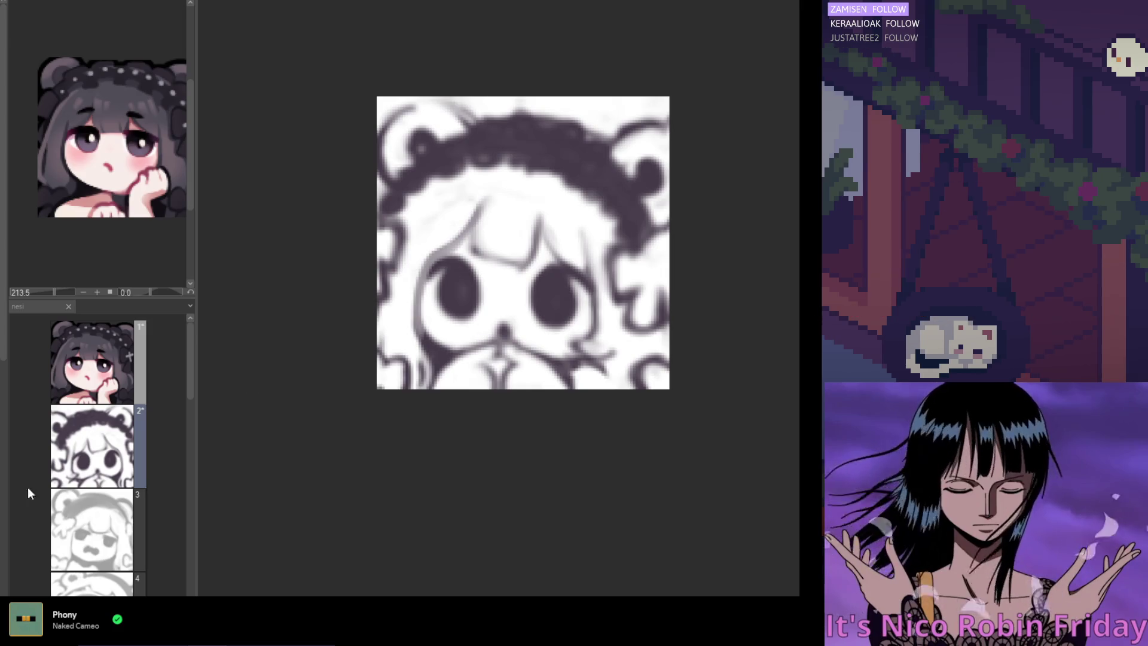
scroll(474, 225, "down", 3)
Step: Undo the stray dark stroke over the head and fade the line art back to light grey
left_click_drag(538, 215, 474, 211)
key("ctrl+z")
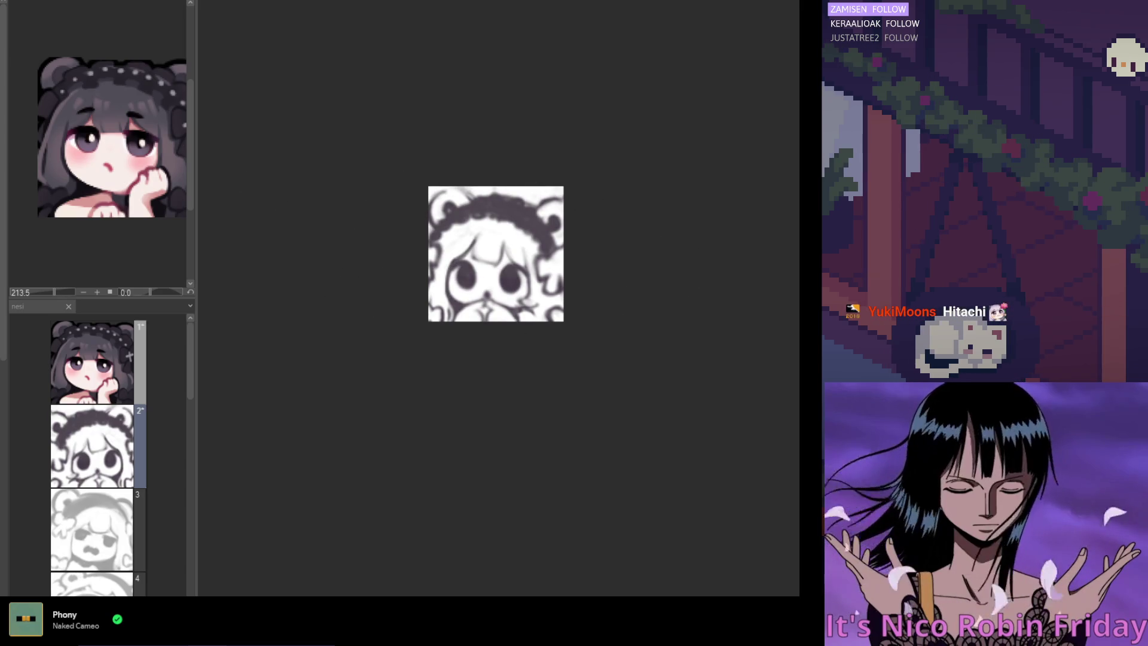
mouse_move(502, 269)
left_mouse_down()
mouse_move(613, 225)
mouse_move(505, 340)
left_mouse_up()
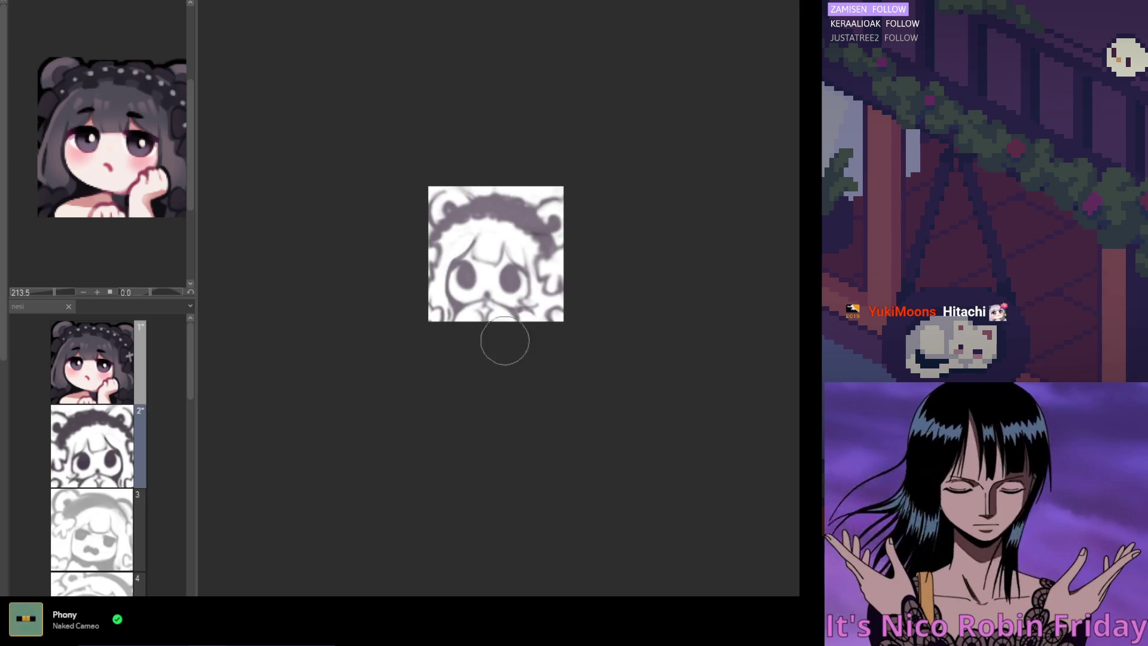
scroll(512, 281, "up", 3)
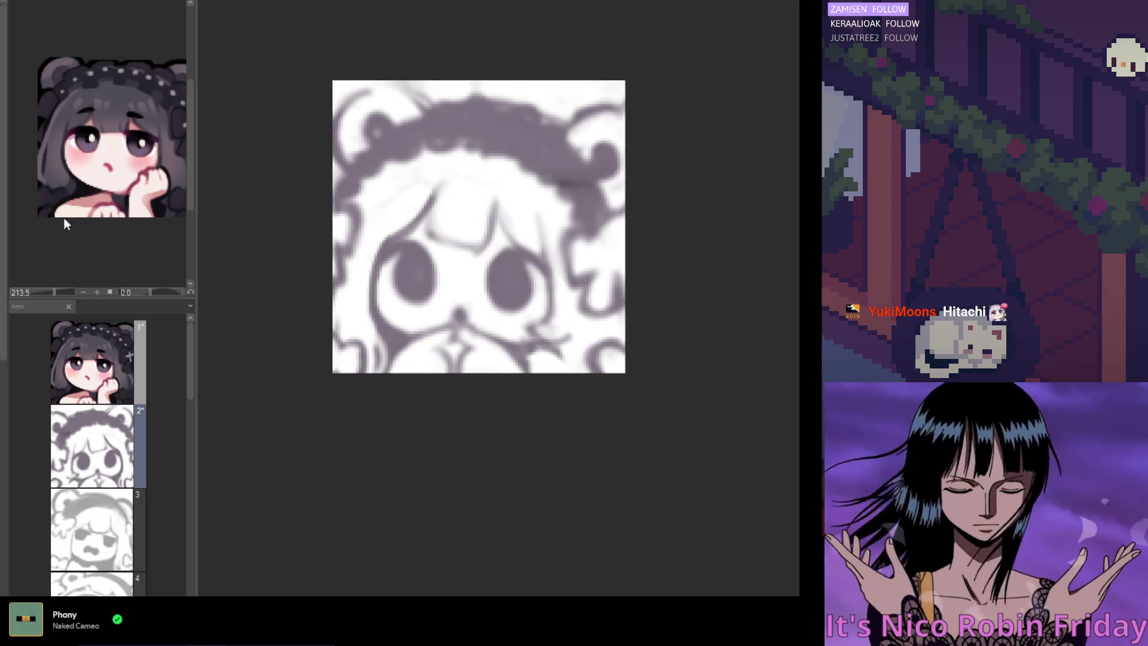
scroll(381, 243, "up", 1)
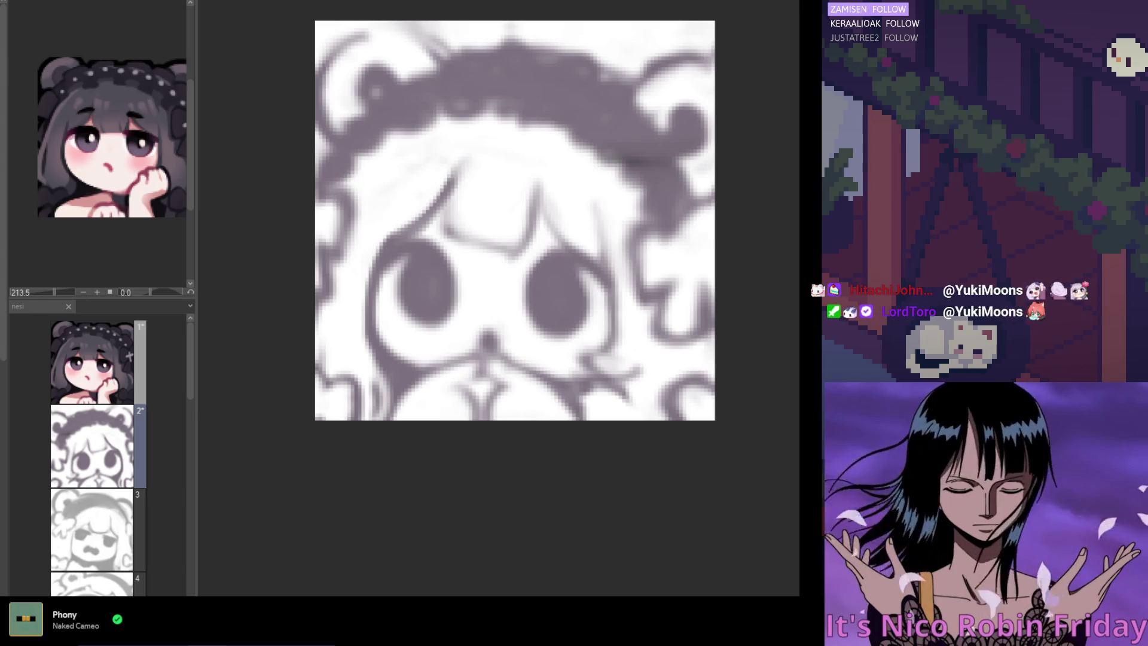
Step: Darken the upper-left hair edge, lighten the face edge below, and repaint hair down the left side
left_click_drag(356, 149, 366, 155)
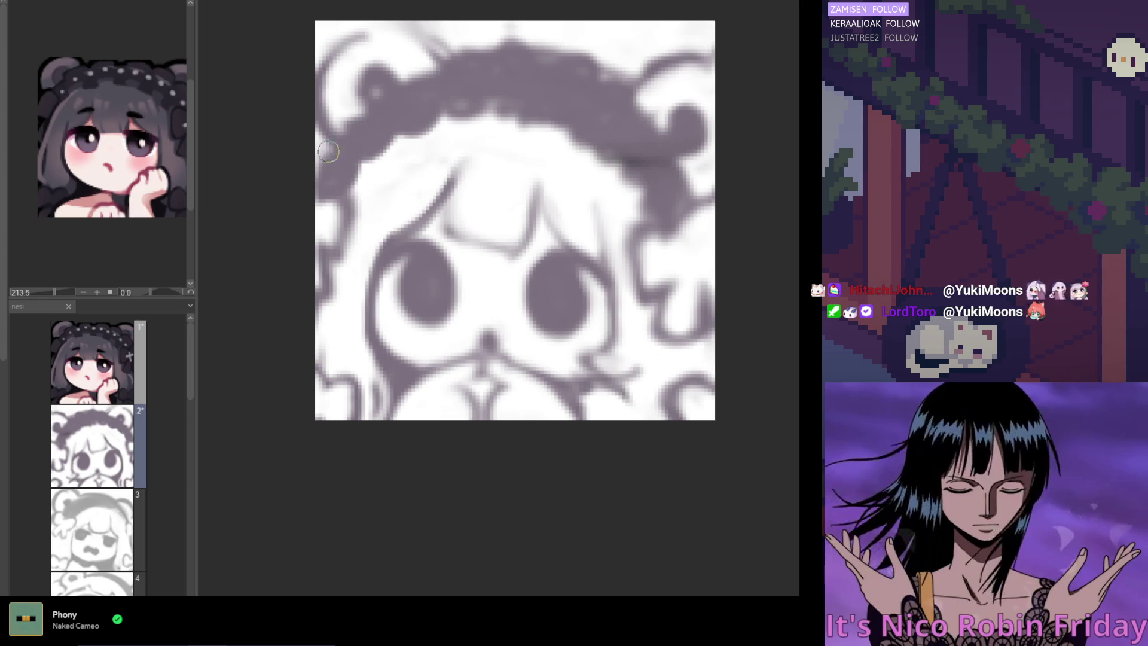
mouse_move(330, 208)
left_mouse_down()
mouse_move(312, 233)
mouse_move(333, 290)
mouse_move(351, 192)
mouse_move(346, 236)
mouse_move(319, 281)
mouse_move(358, 134)
mouse_move(317, 237)
left_mouse_up()
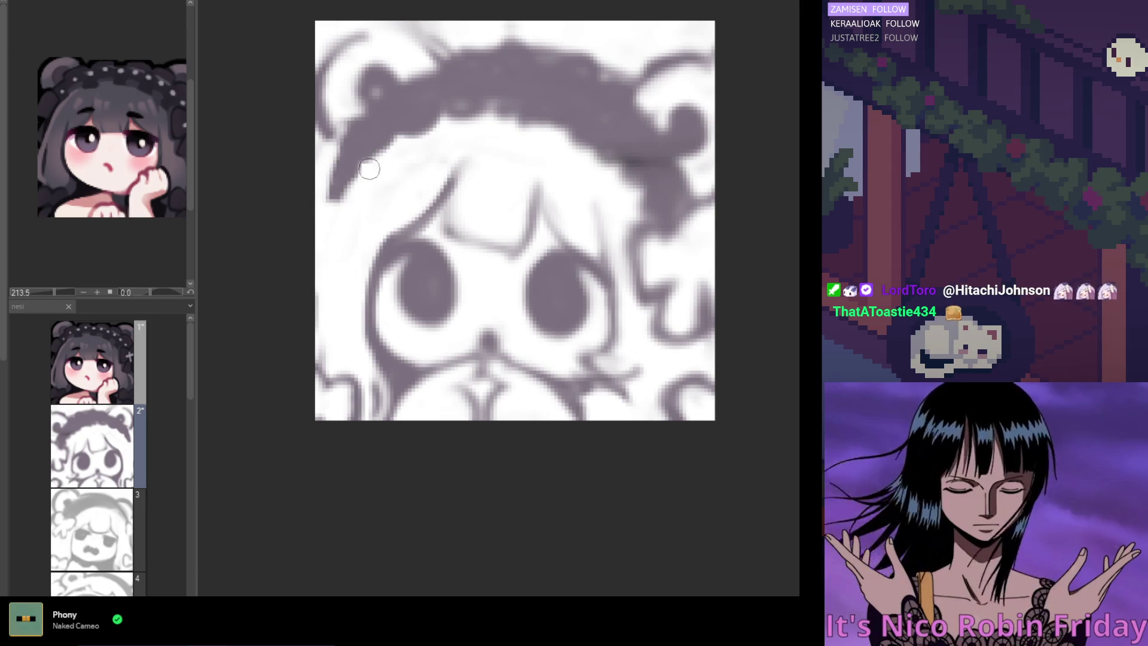
mouse_move(353, 174)
left_mouse_down()
mouse_move(323, 227)
mouse_move(333, 232)
mouse_move(327, 326)
left_mouse_up()
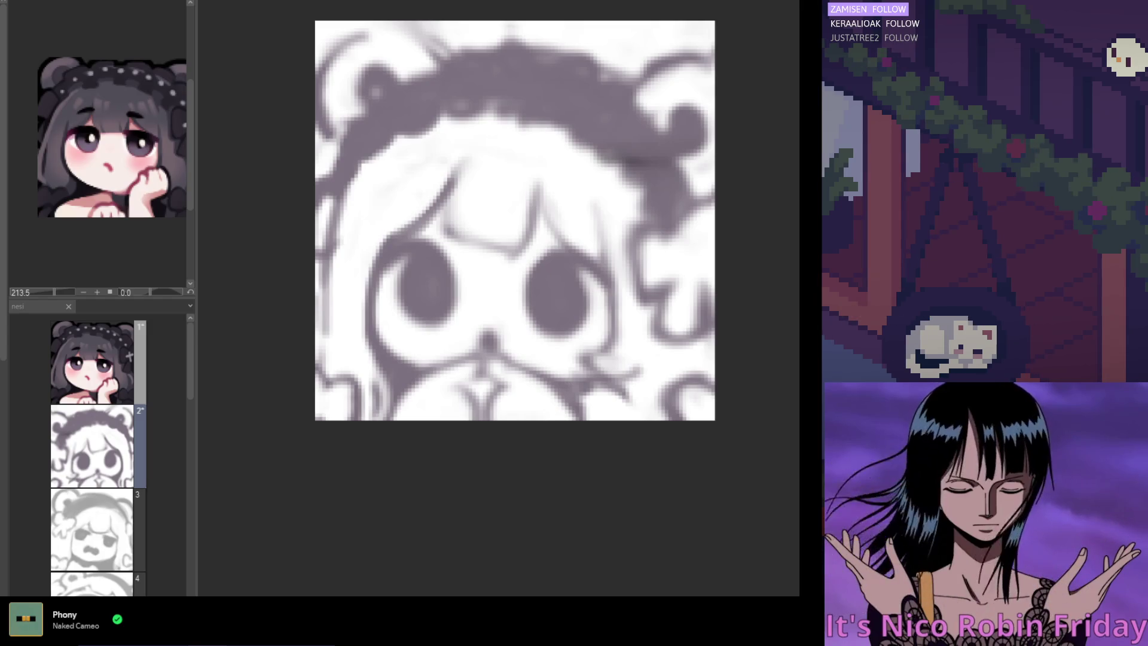
Step: Sample the dark hair grey, fill in the left bear ear, and mirror the view to check
scroll(409, 221, "up", 2)
scroll(409, 221, "right", 2)
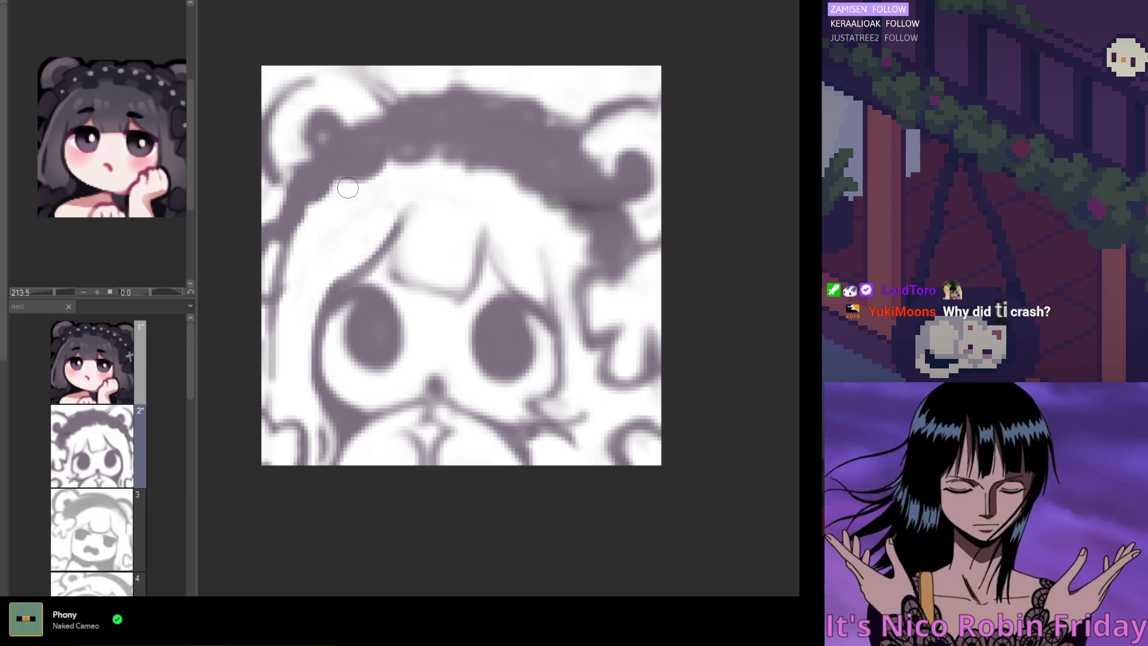
scroll(397, 170, "up", 2)
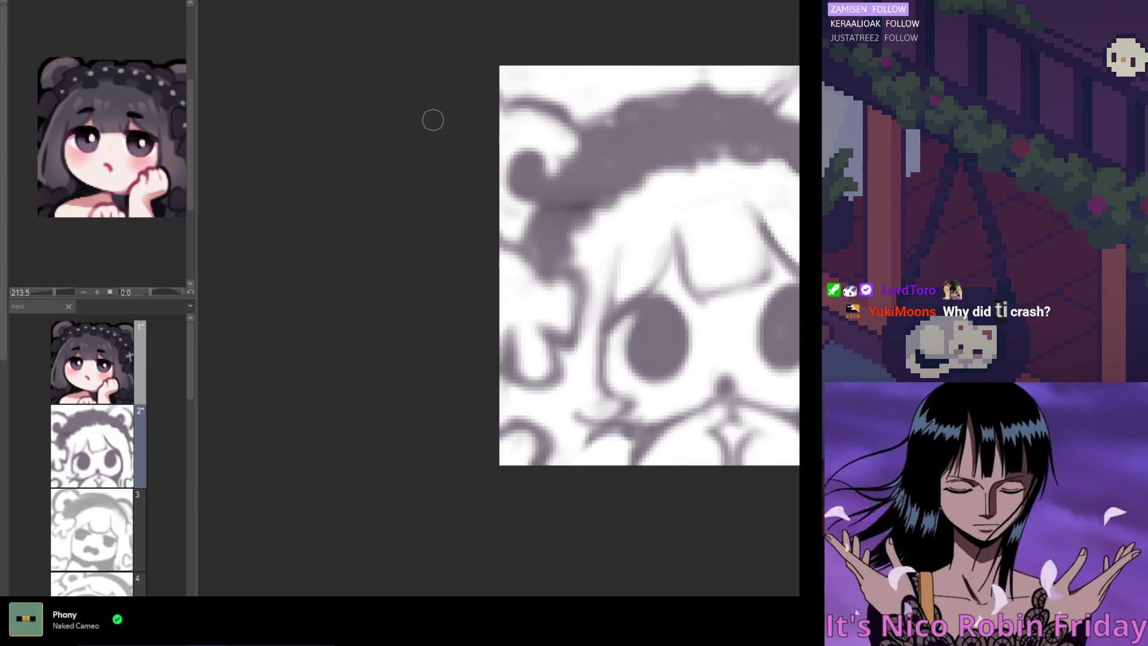
scroll(418, 200, "down", 3)
scroll(431, 224, "up", 1)
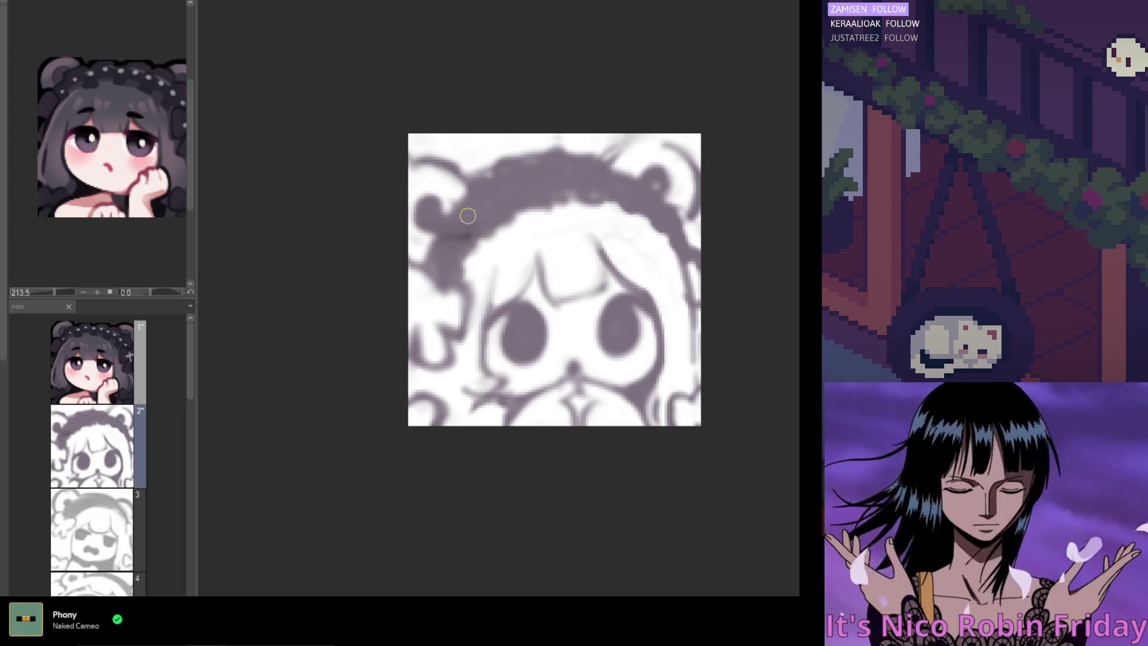
left_click(492, 206, "alt")
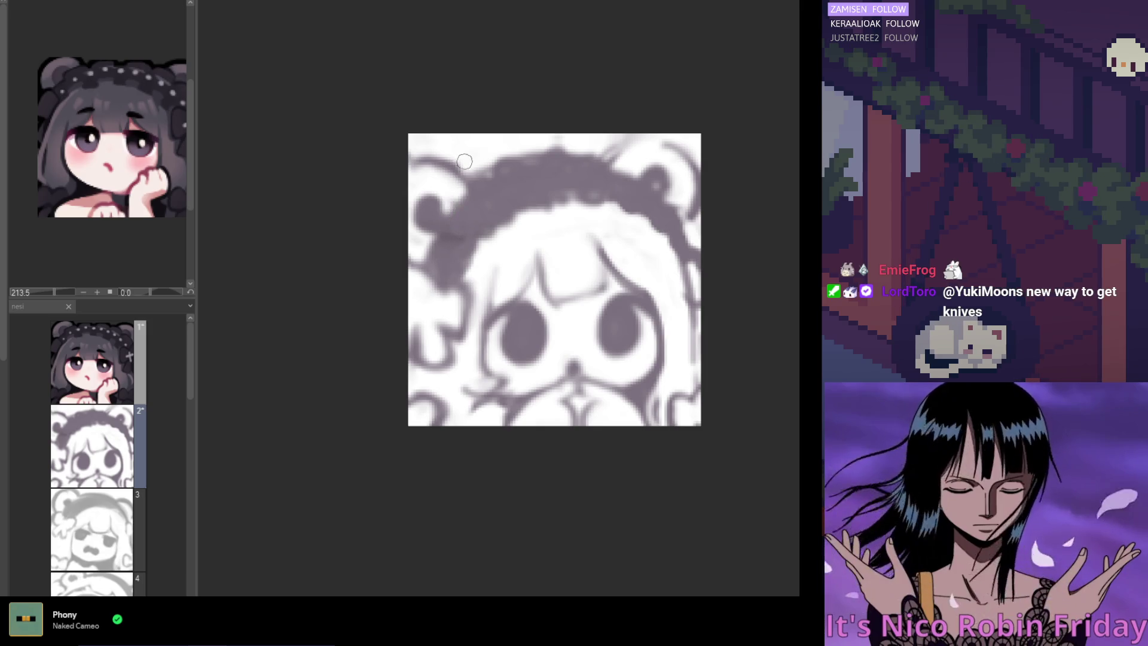
left_click_drag(452, 258, 469, 222)
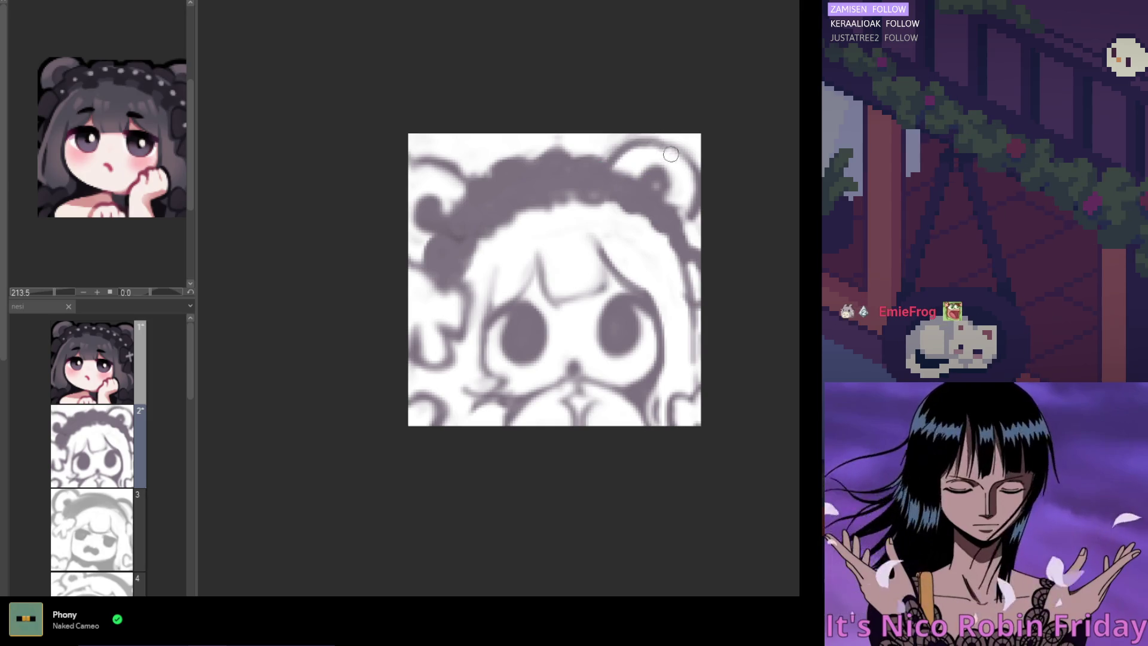
key("h")
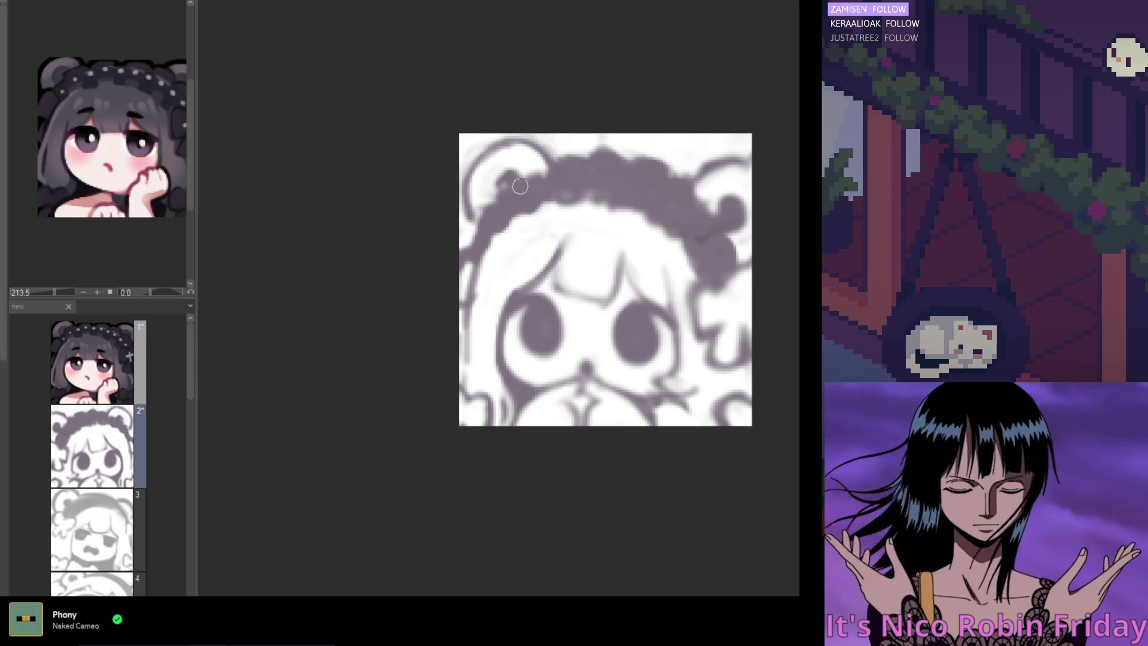
Step: With the view unflipped, extend dark hair down the left edge and repaint the face edge below
key("h")
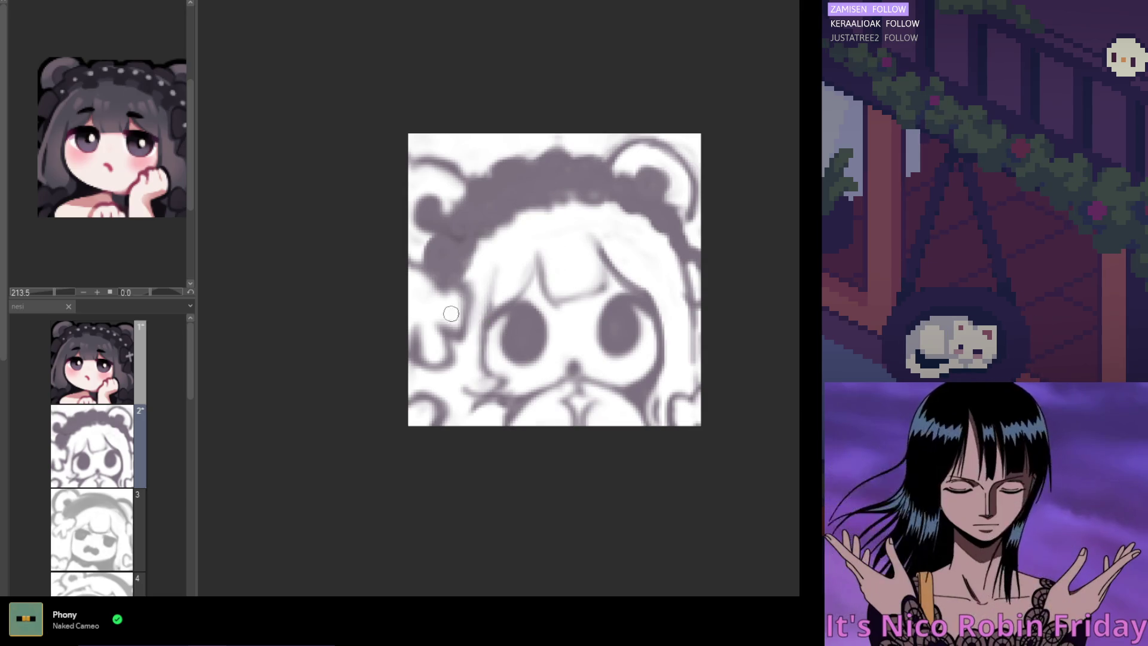
left_click_drag(426, 272, 450, 289)
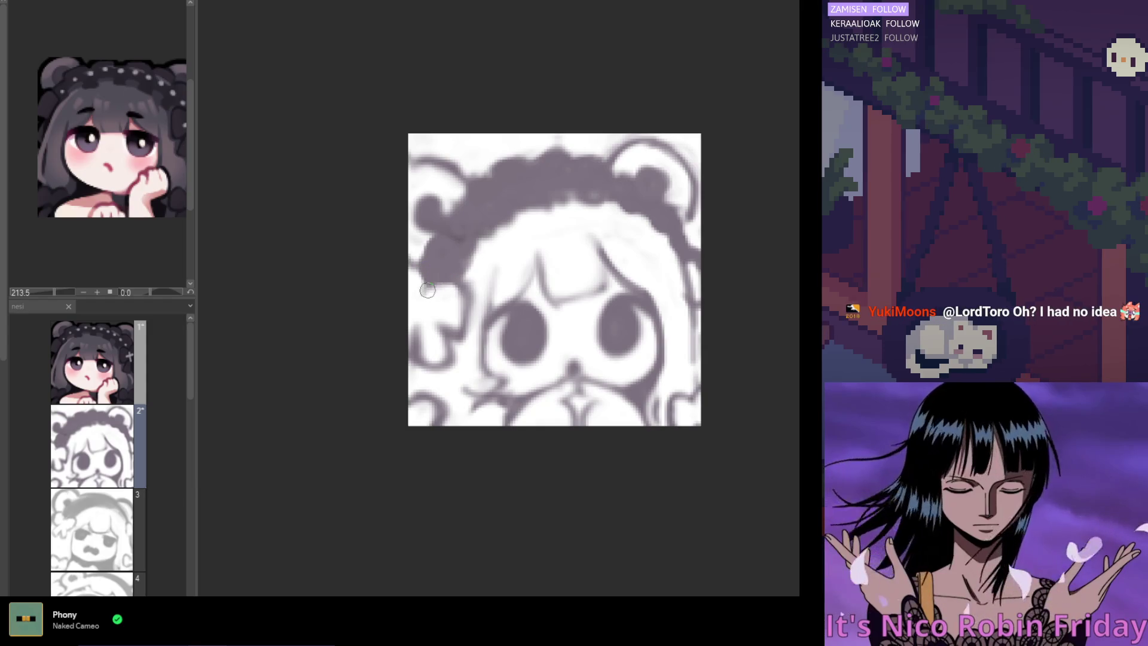
left_click_drag(422, 278, 427, 296)
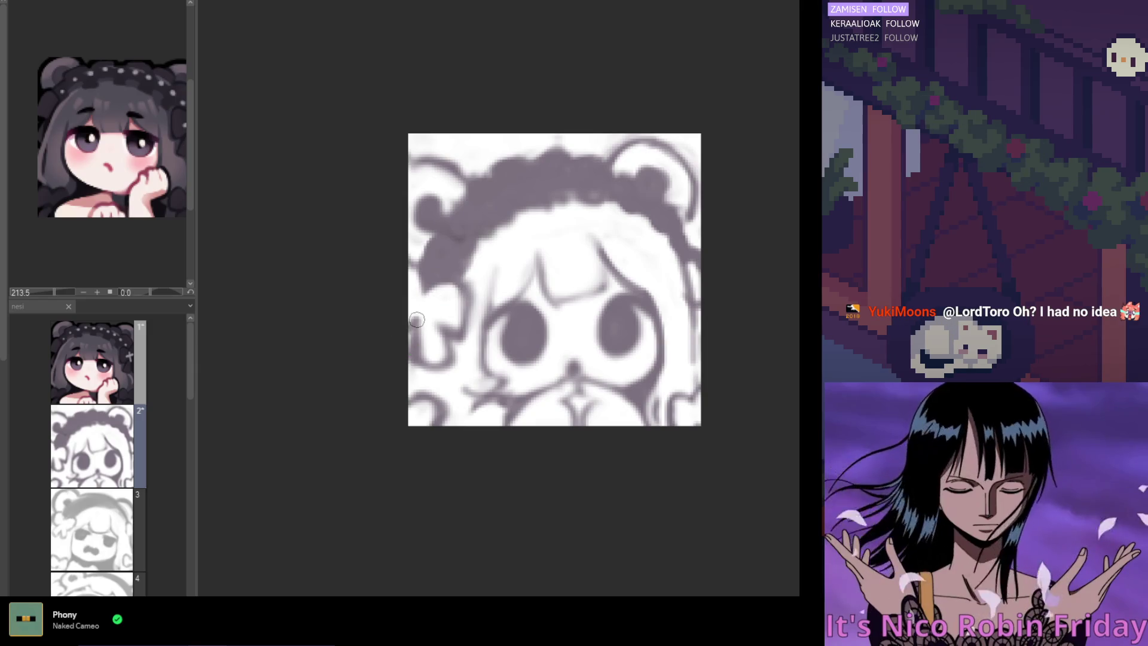
mouse_move(437, 366)
left_mouse_down()
mouse_move(444, 323)
mouse_move(451, 361)
mouse_move(470, 299)
left_mouse_up()
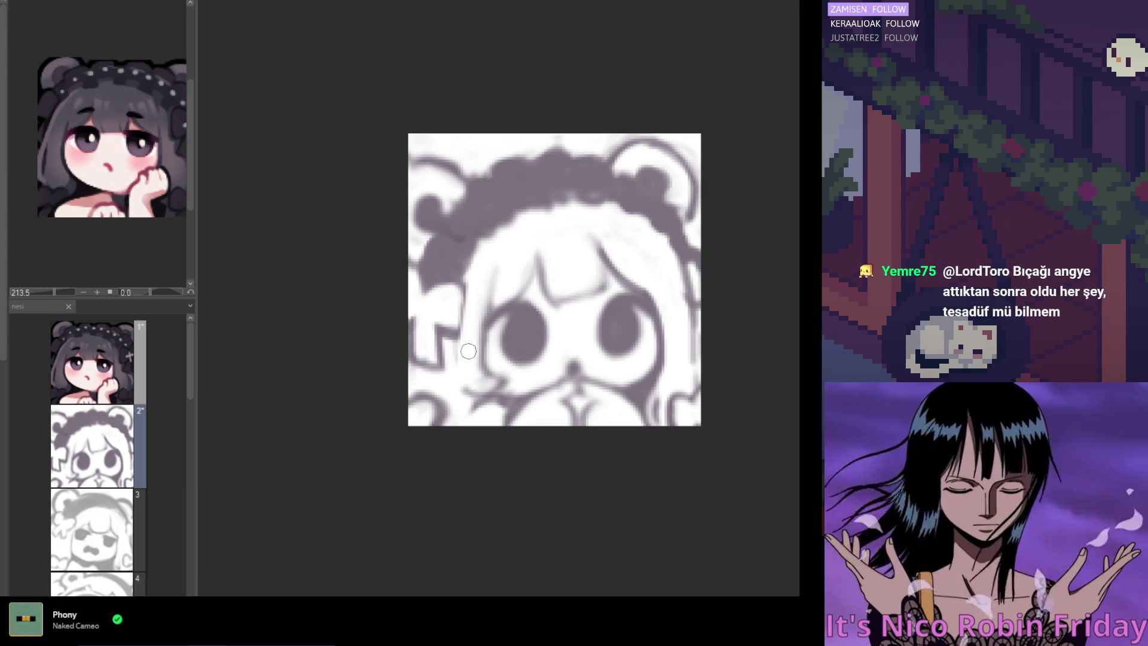
mouse_move(468, 351)
left_mouse_down()
mouse_move(485, 390)
mouse_move(490, 373)
left_mouse_up()
mouse_move(487, 332)
left_mouse_down()
mouse_move(498, 389)
mouse_move(461, 383)
mouse_move(481, 407)
left_mouse_up()
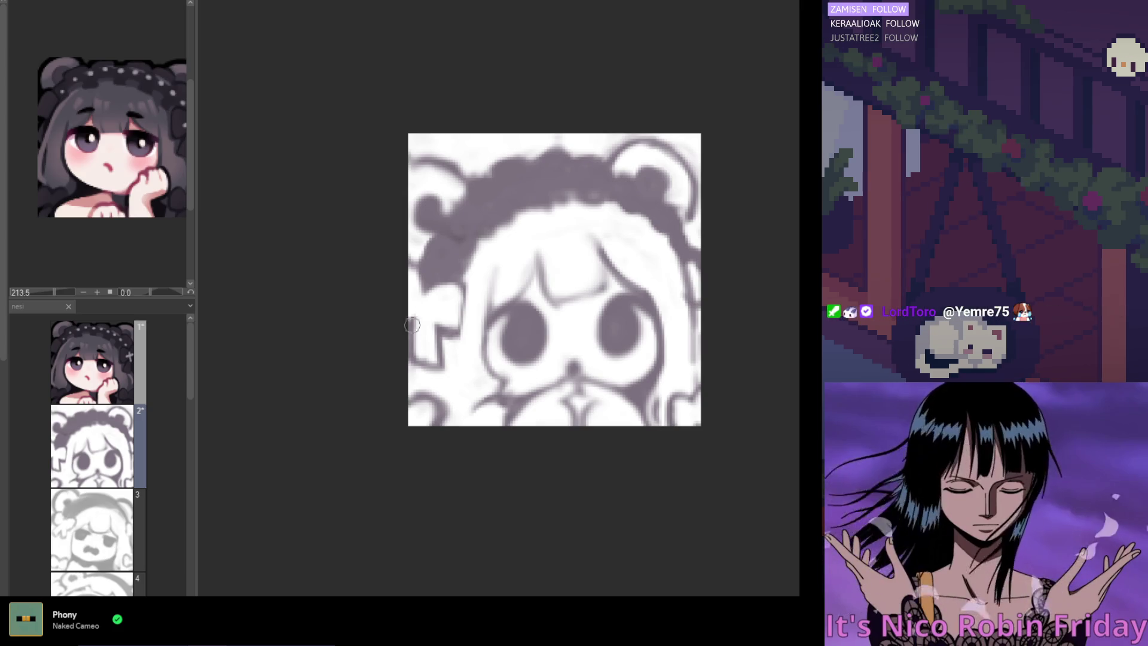
Step: Shade and clean up the grey along the left eye's outer edge
scroll(460, 407, "down", 1)
scroll(425, 376, "up", 1)
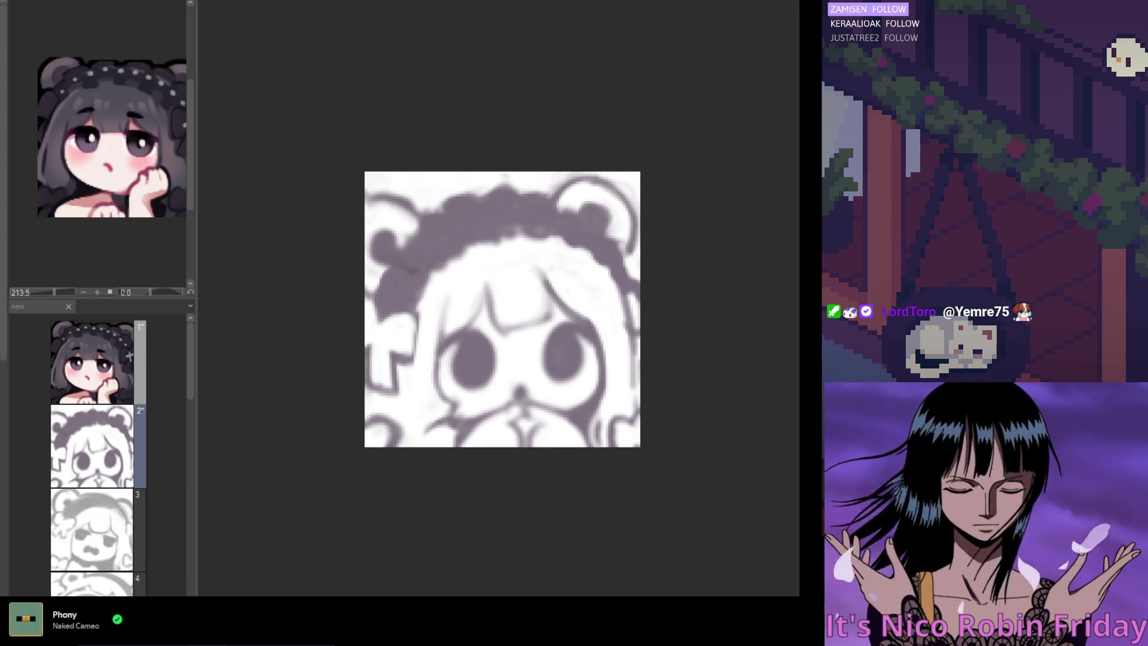
left_click_drag(444, 360, 600, 360)
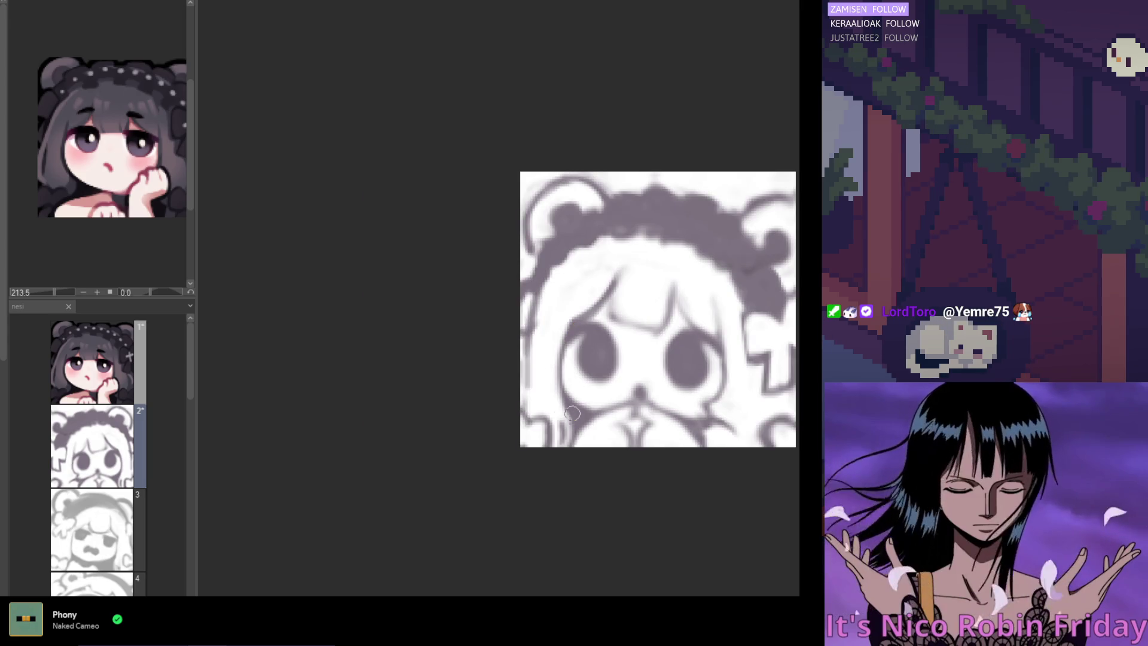
left_click_drag(567, 333, 568, 377)
mouse_move(569, 319)
left_mouse_down()
mouse_move(567, 365)
mouse_move(578, 374)
mouse_move(559, 334)
mouse_move(565, 377)
left_mouse_up()
mouse_move(556, 335)
left_mouse_down()
mouse_move(561, 386)
mouse_move(571, 347)
mouse_move(568, 377)
left_mouse_up()
mouse_move(568, 335)
left_mouse_down()
mouse_move(569, 347)
mouse_move(567, 330)
left_mouse_up()
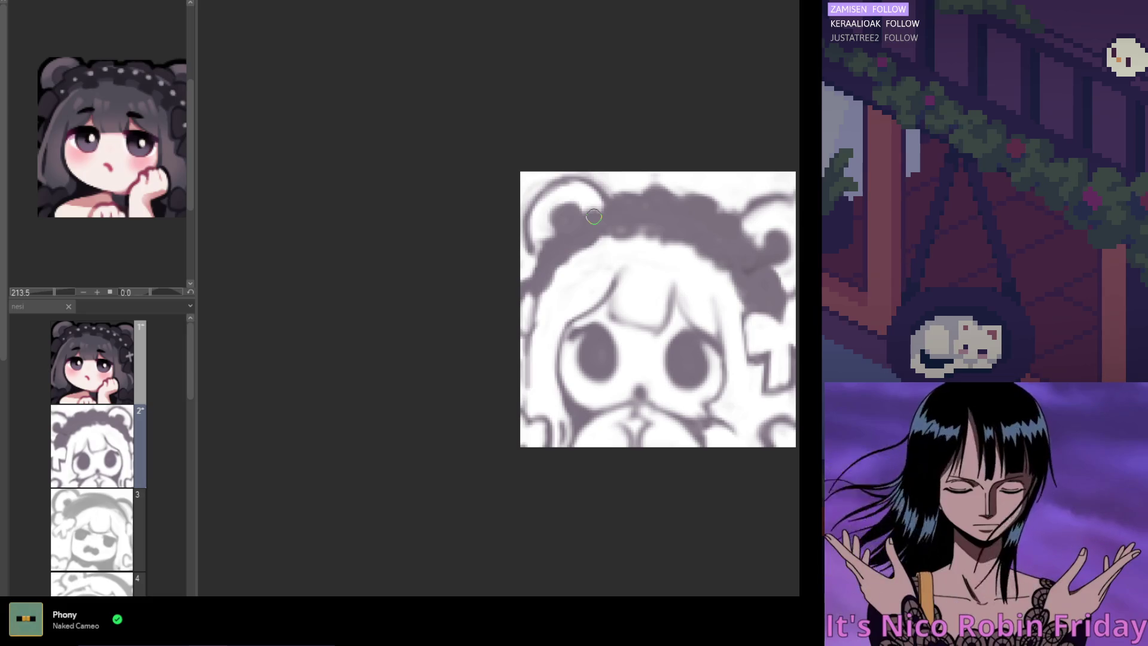
scroll(594, 216, "down", 1)
scroll(605, 318, "down", 2)
scroll(606, 319, "up", 2)
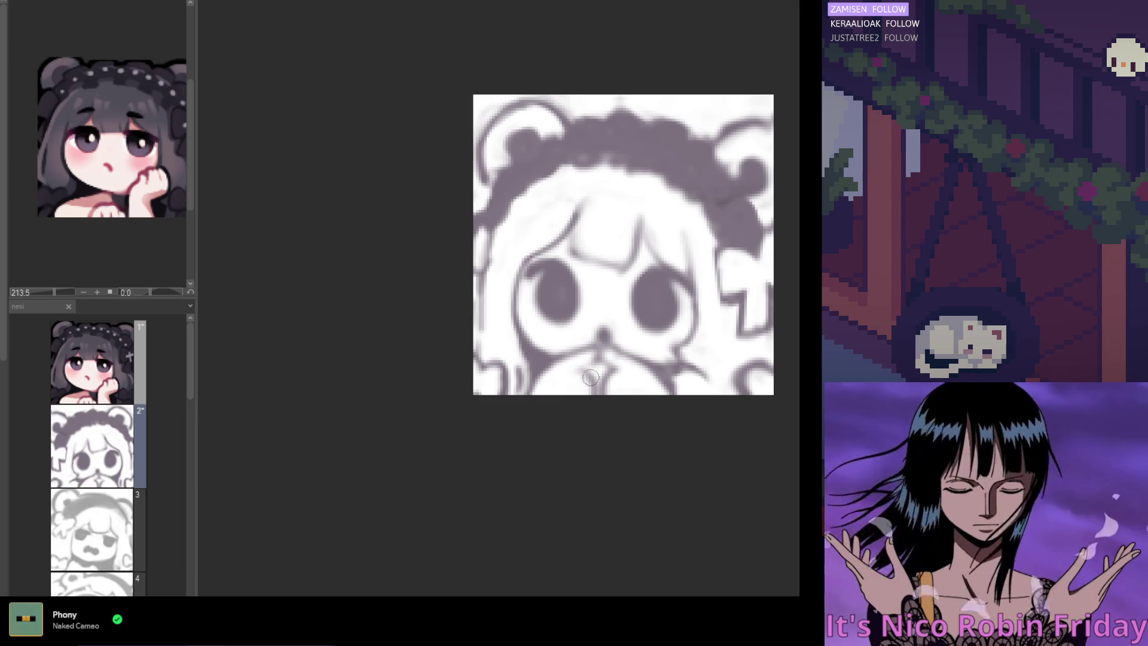
Step: Scroll around frame 2 to review the grey face and bear-ear headband drawing
scroll(590, 377, "down", 2)
scroll(605, 304, "up", 1)
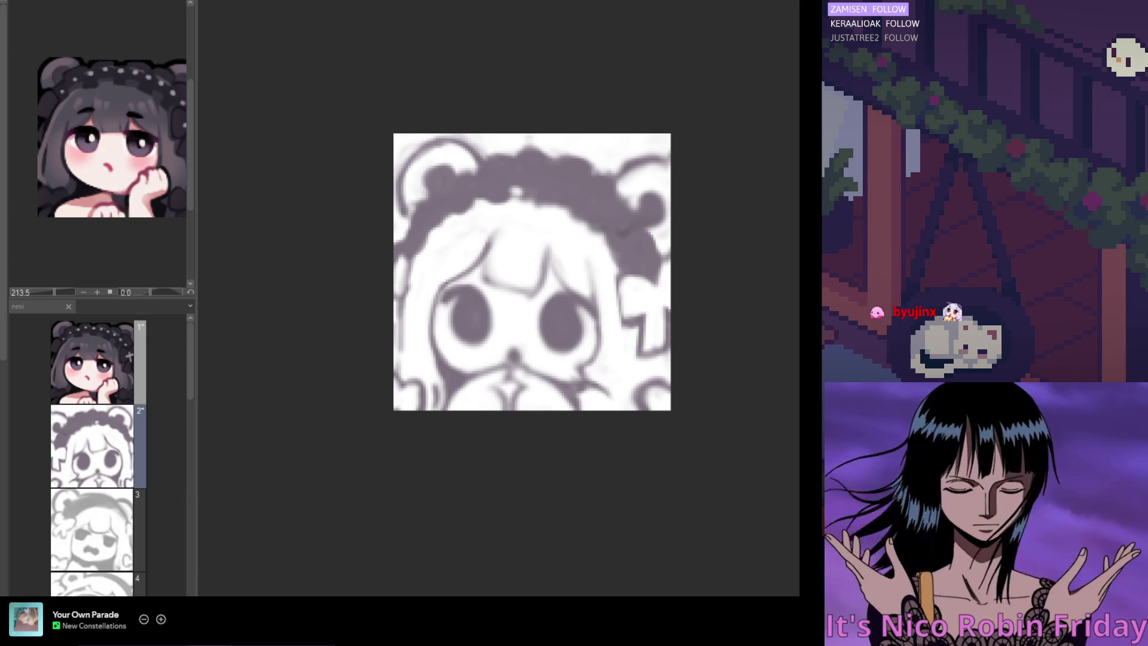
scroll(546, 304, "down", 1)
Step: Zoom in and lighten the faint line along the headband's upper-left edge
scroll(546, 303, "up", 2)
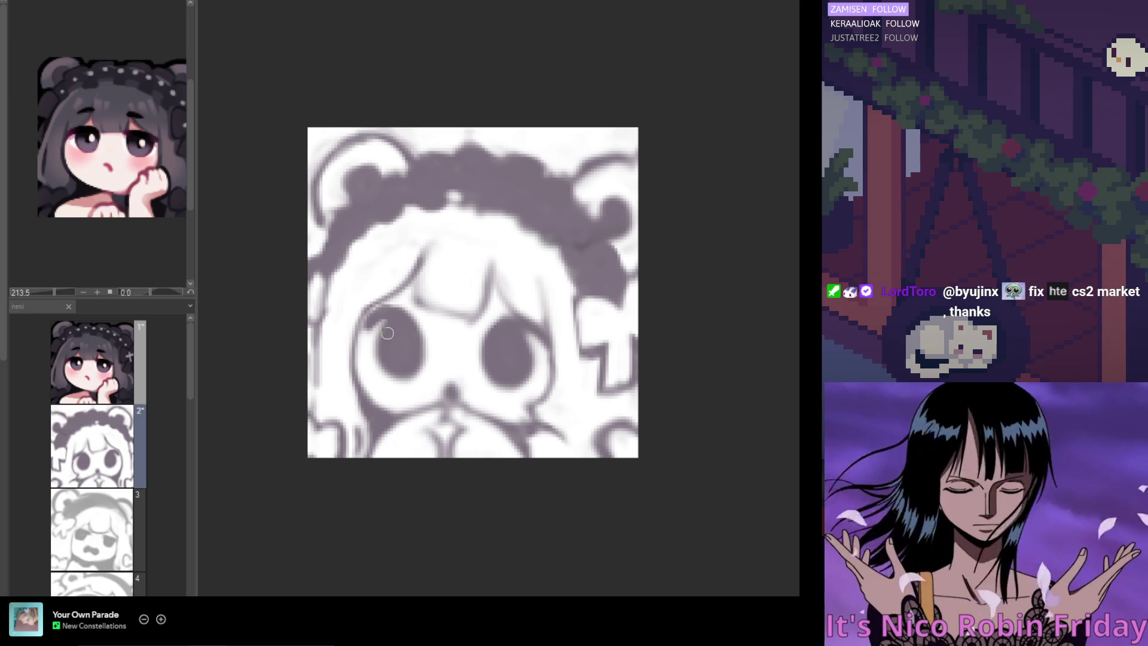
scroll(492, 333, "left", 5)
scroll(418, 223, "down", 3)
scroll(658, 242, "down", 1)
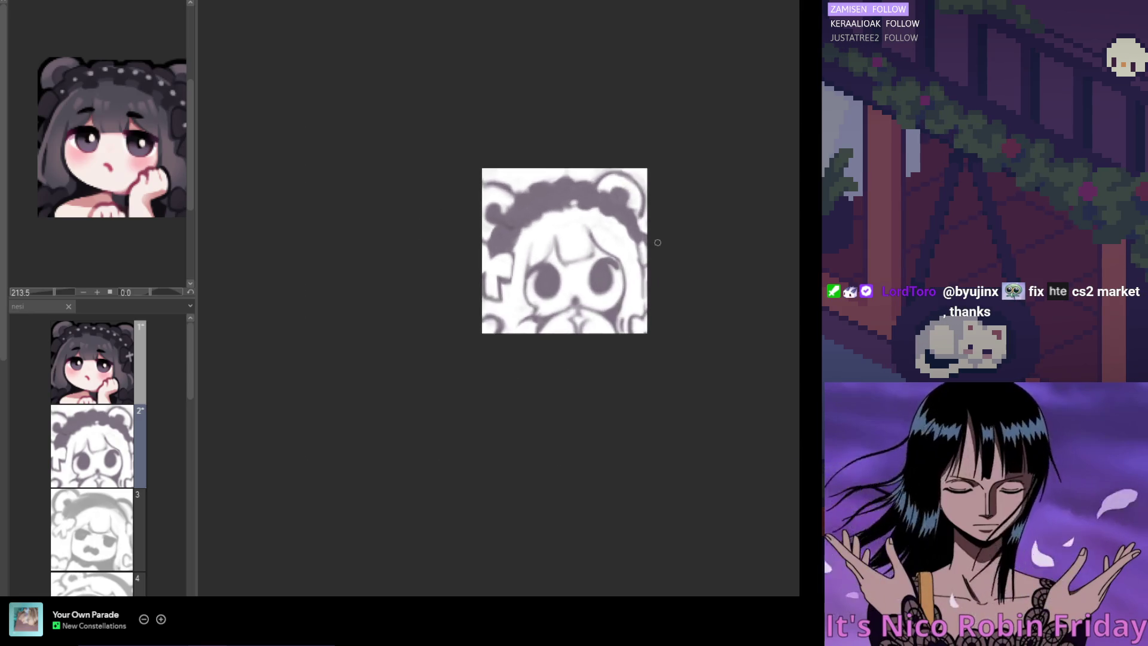
scroll(640, 251, "up", 2)
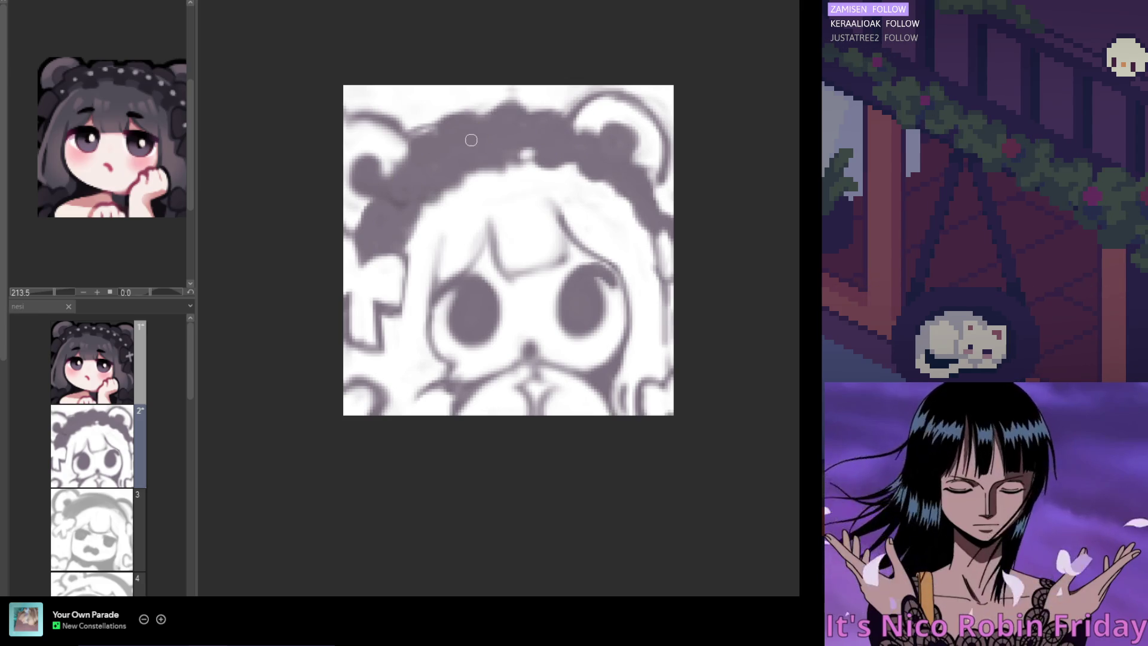
left_click_drag(445, 120, 409, 128)
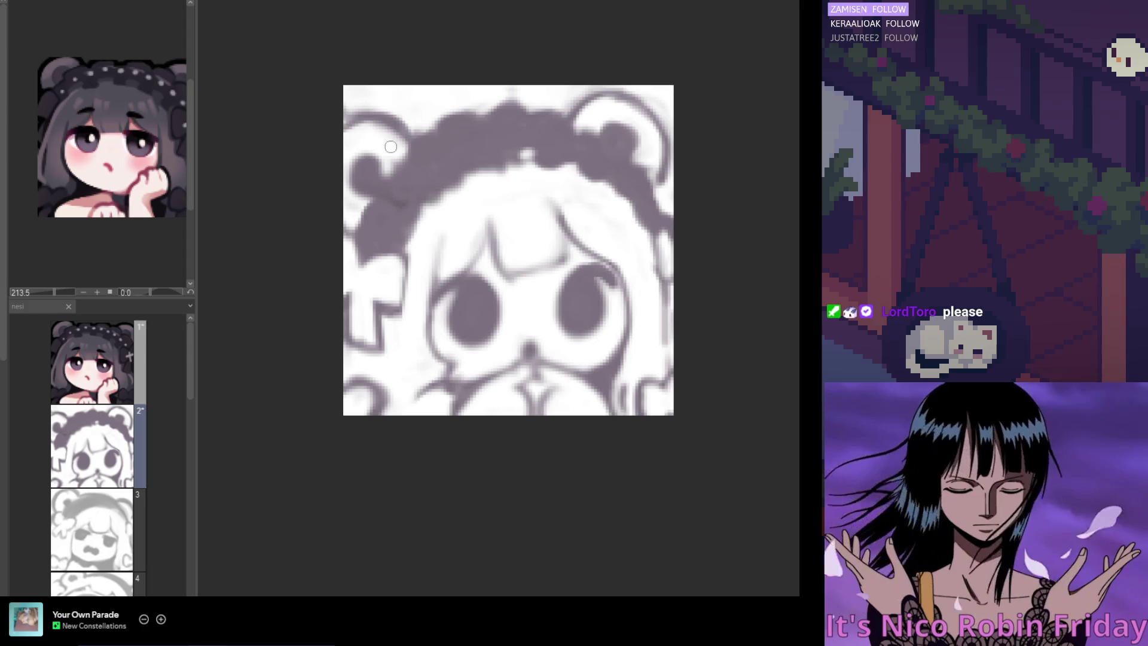
left_click_drag(357, 113, 394, 118)
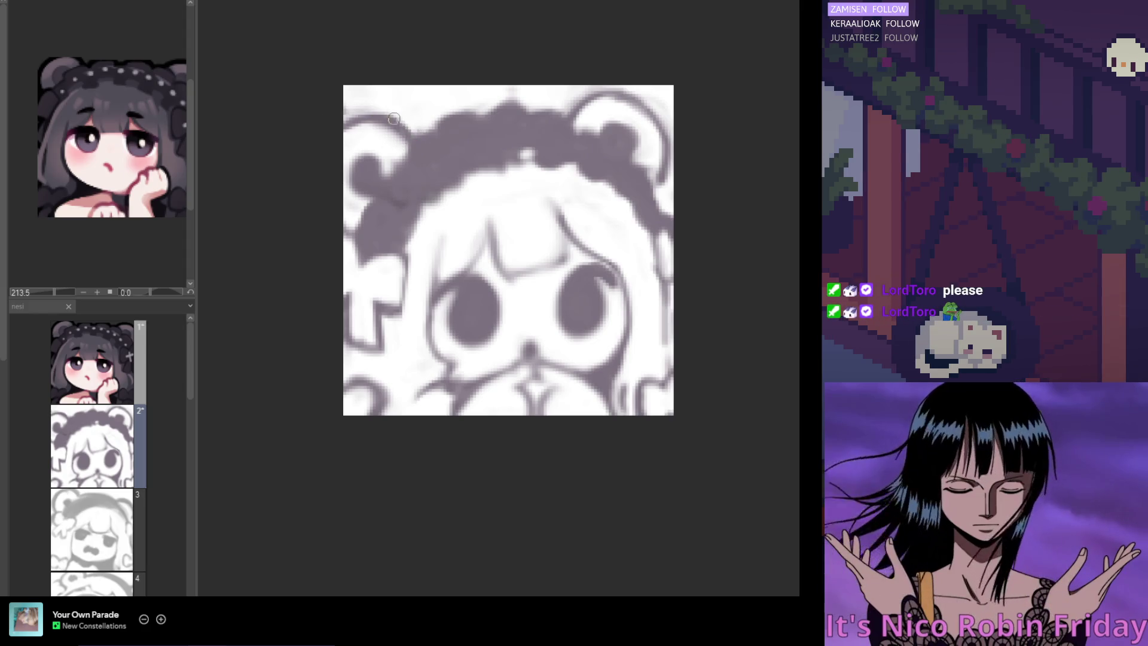
scroll(415, 124, "down", 2)
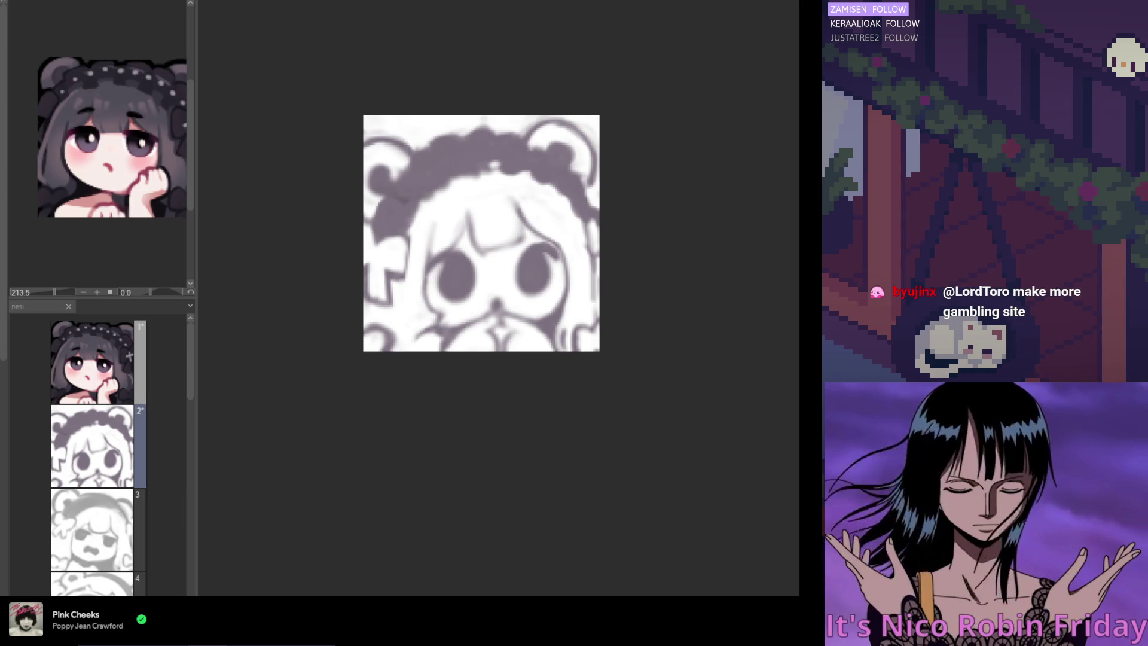
right_click(86, 622)
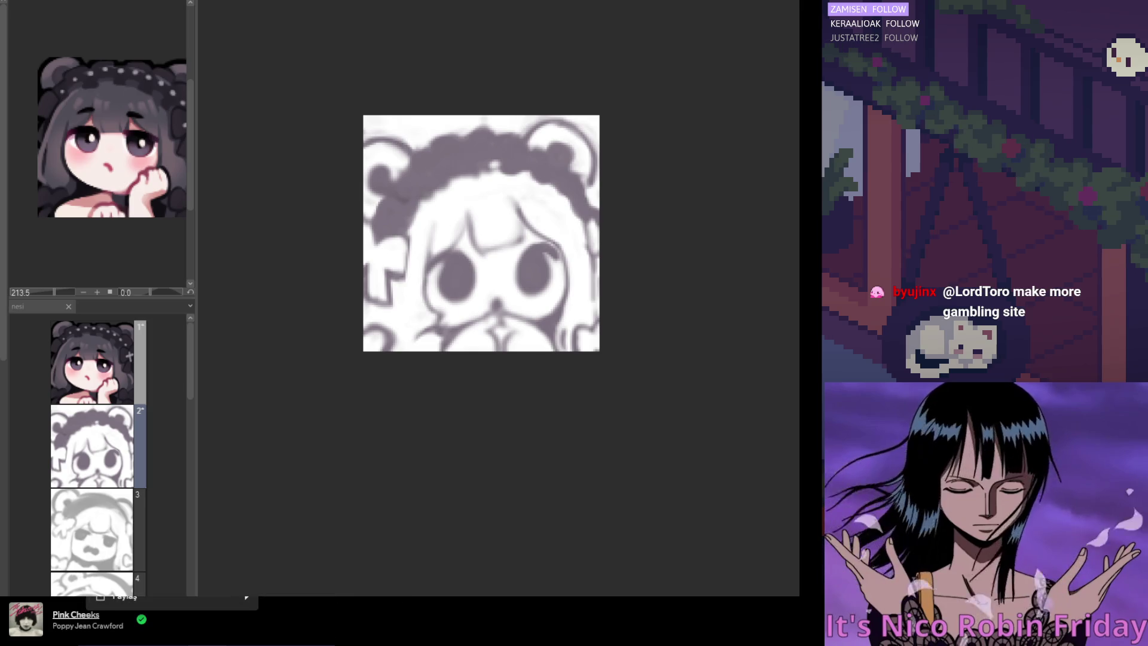
mouse_move(179, 597)
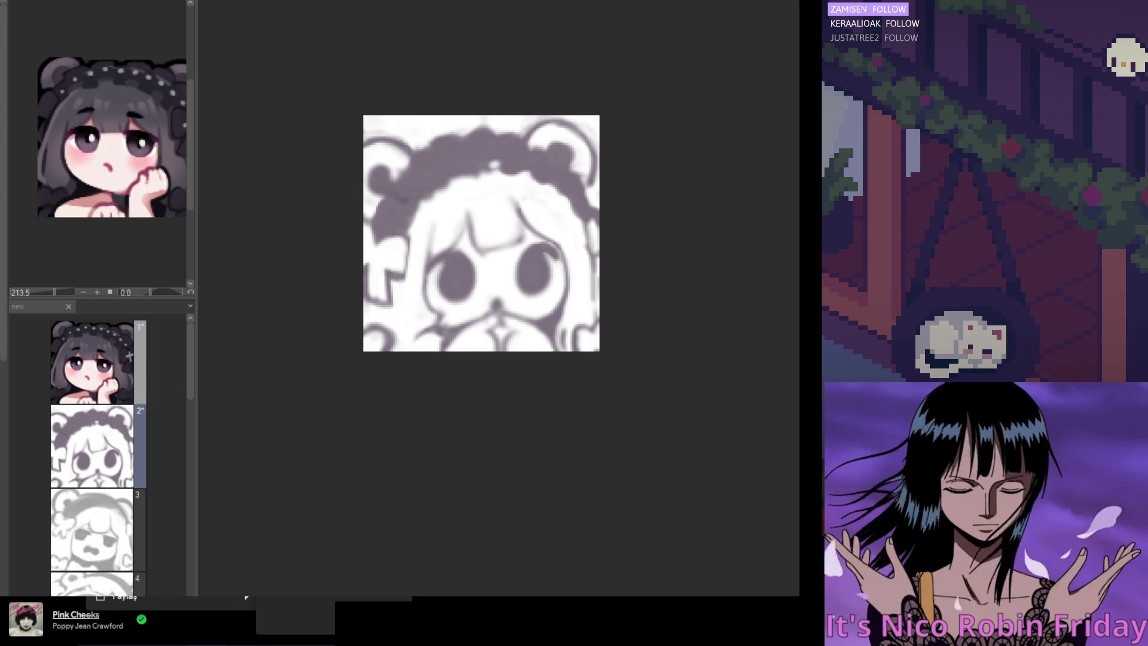
key("Escape")
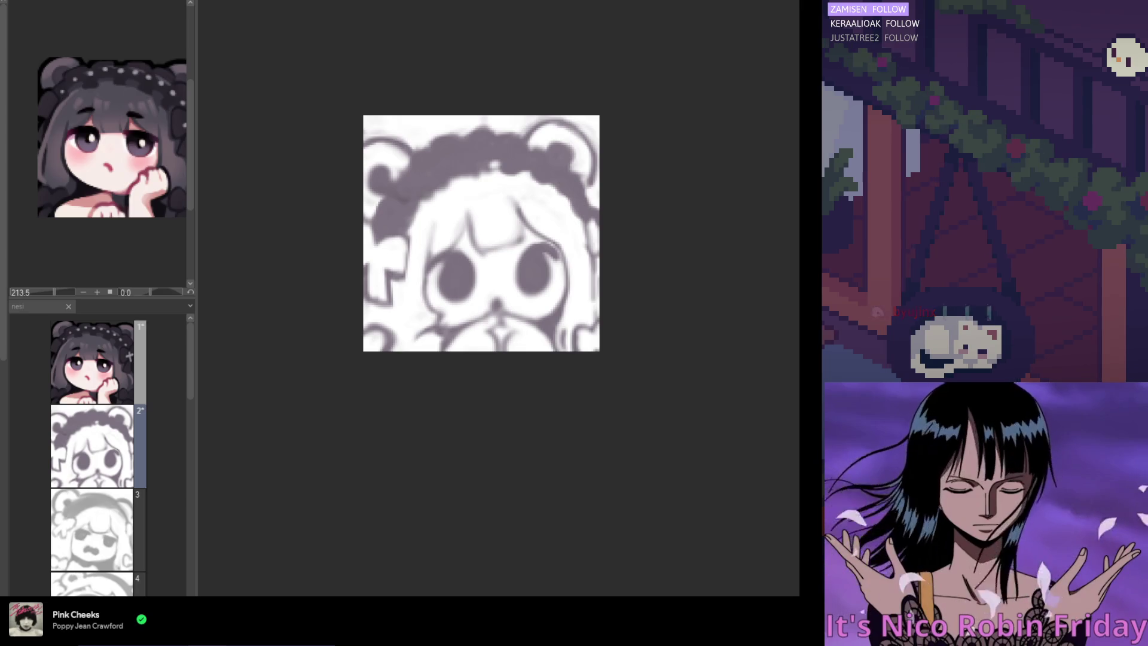
scroll(463, 284, "down", 1)
Step: Zoom in and draw a soft grey curve along the left eye's left side, redoing bad strokes
scroll(463, 284, "up", 1)
scroll(463, 284, "up", 1)
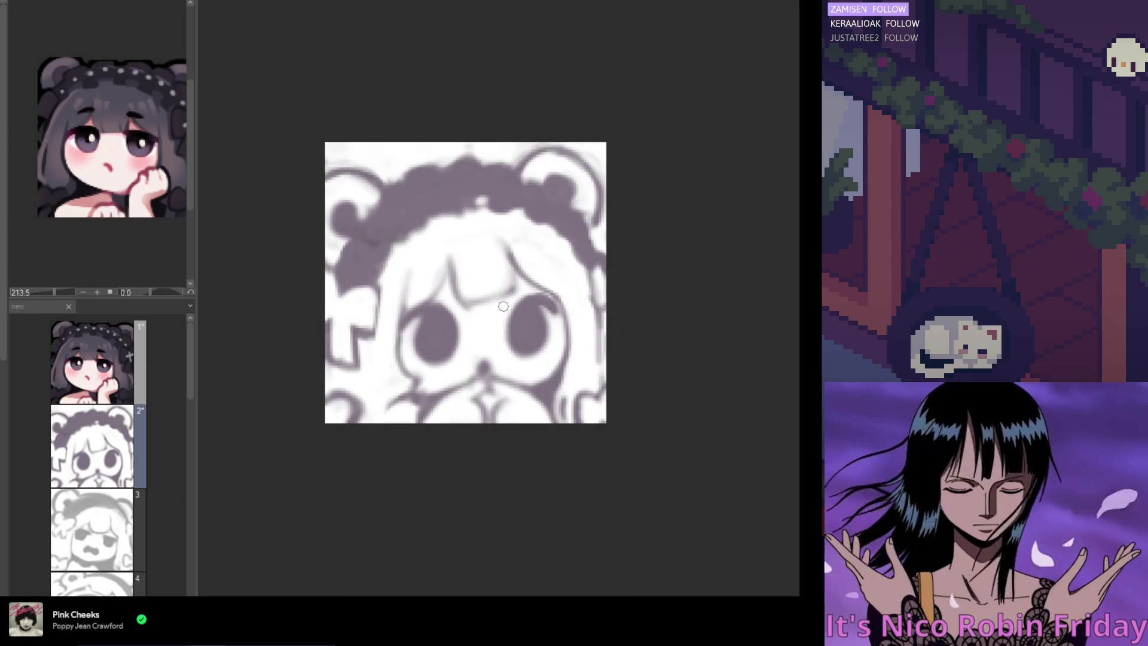
scroll(478, 293, "up", 1)
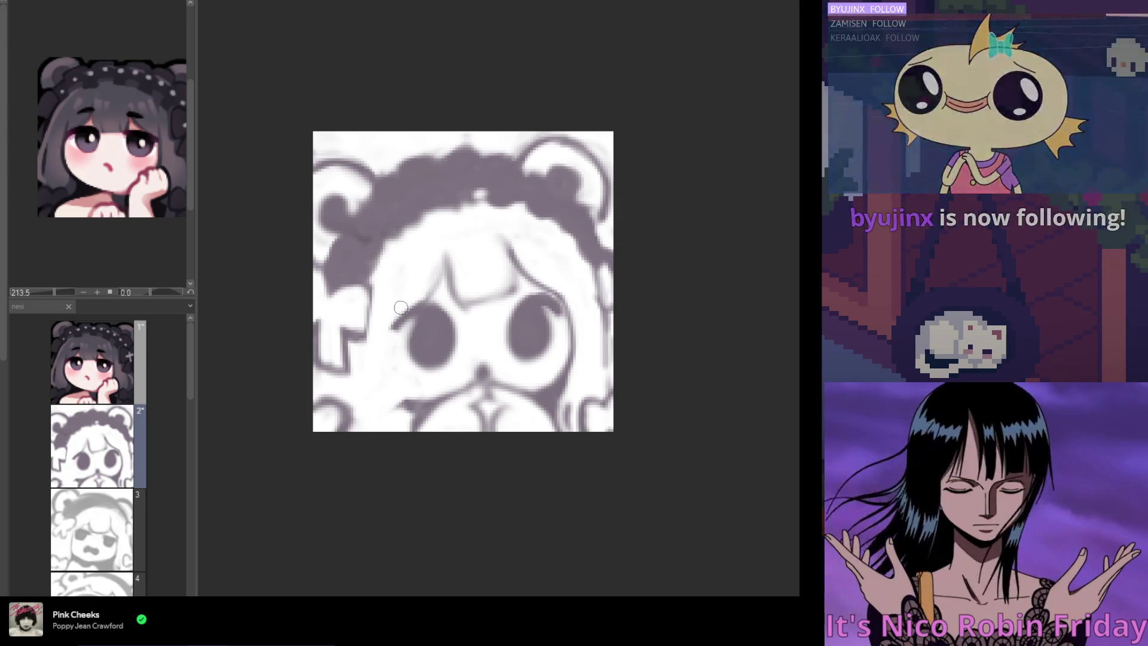
left_click_drag(402, 303, 396, 352)
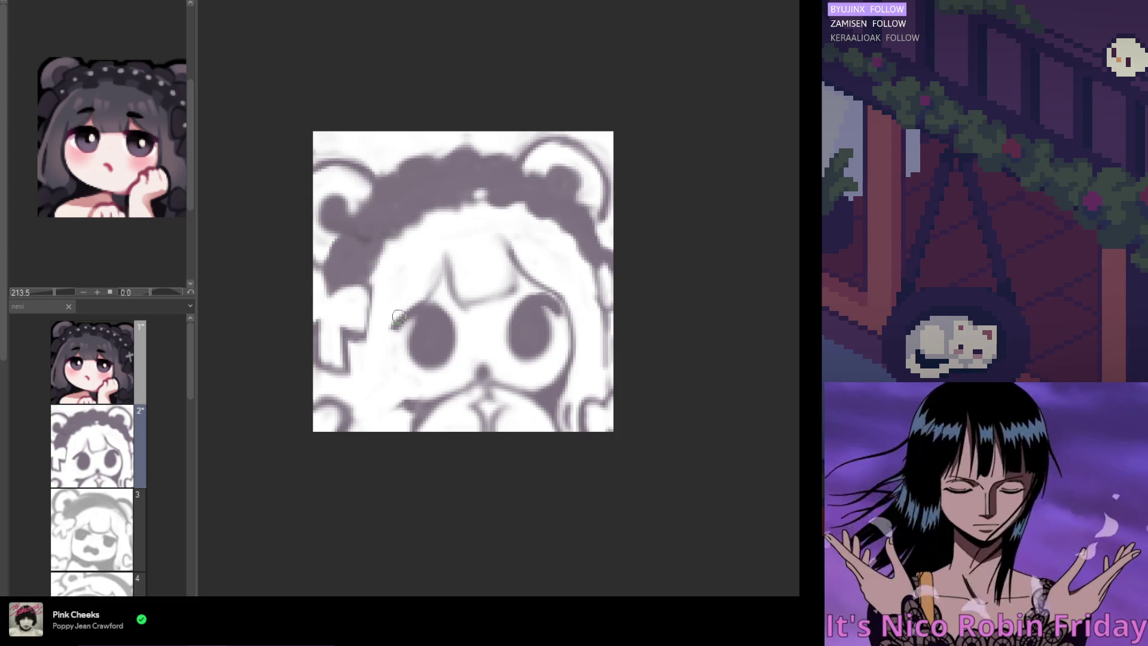
key("ctrl+z")
left_click_drag(397, 301, 388, 389)
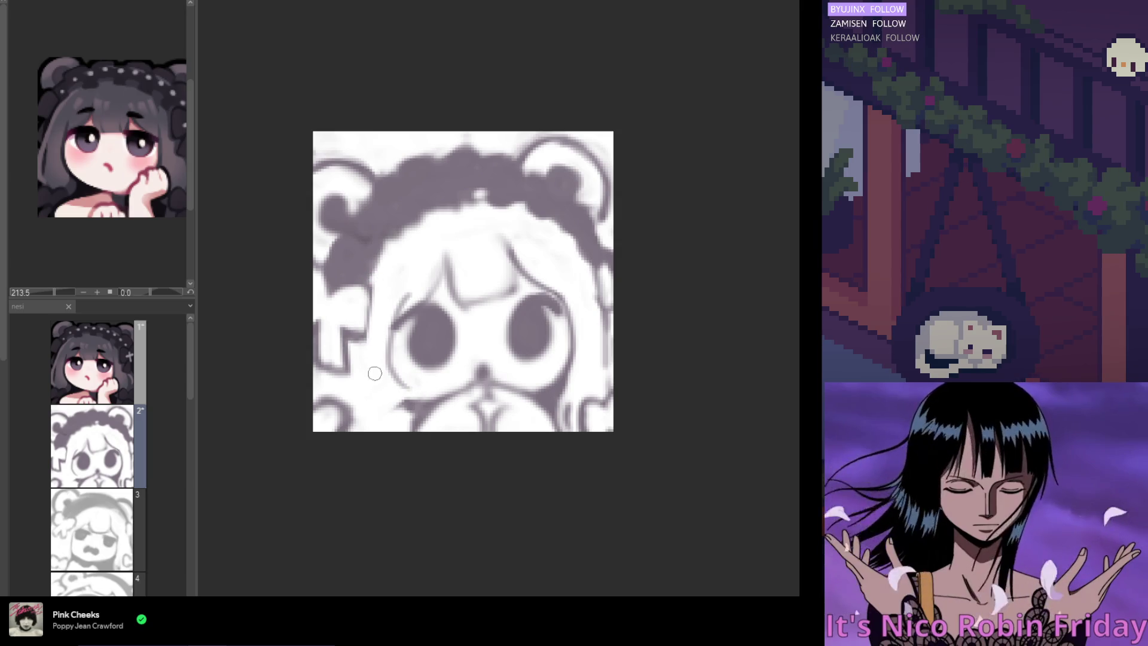
left_click_drag(401, 318, 386, 400)
key("ctrl+z")
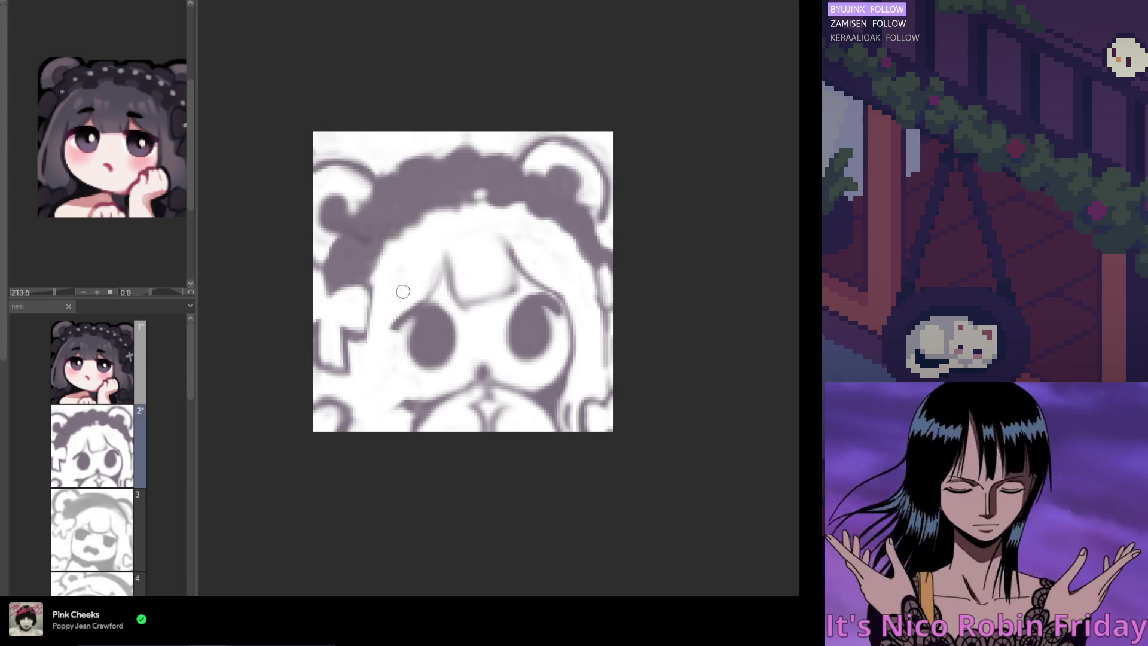
left_click_drag(400, 316, 409, 377)
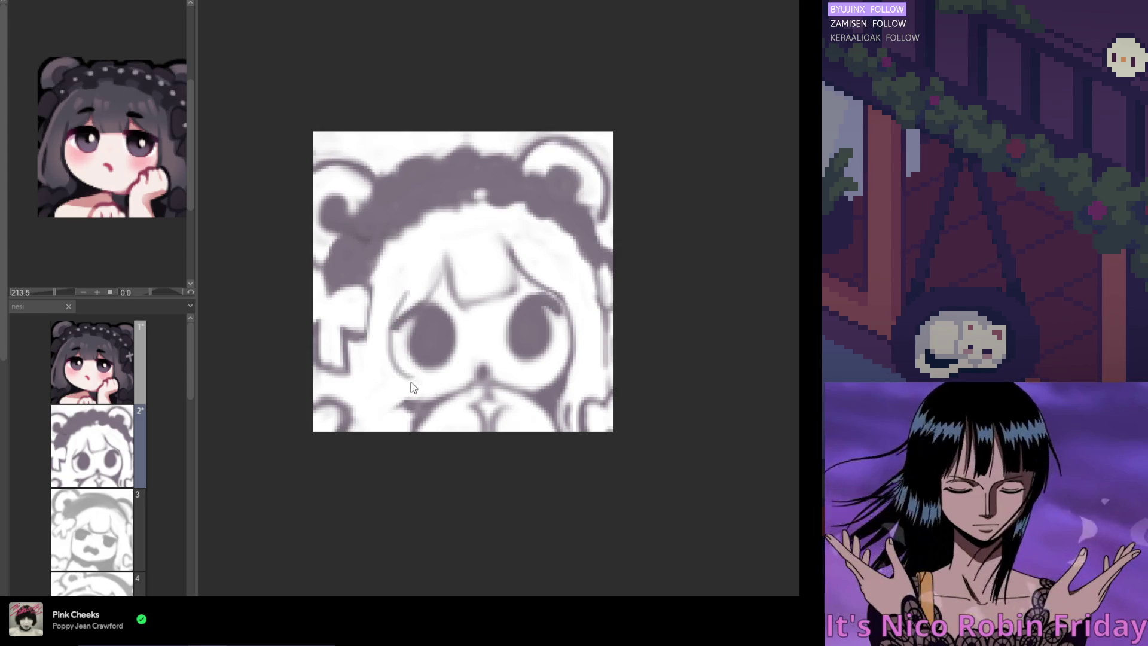
scroll(395, 384, "left", 5)
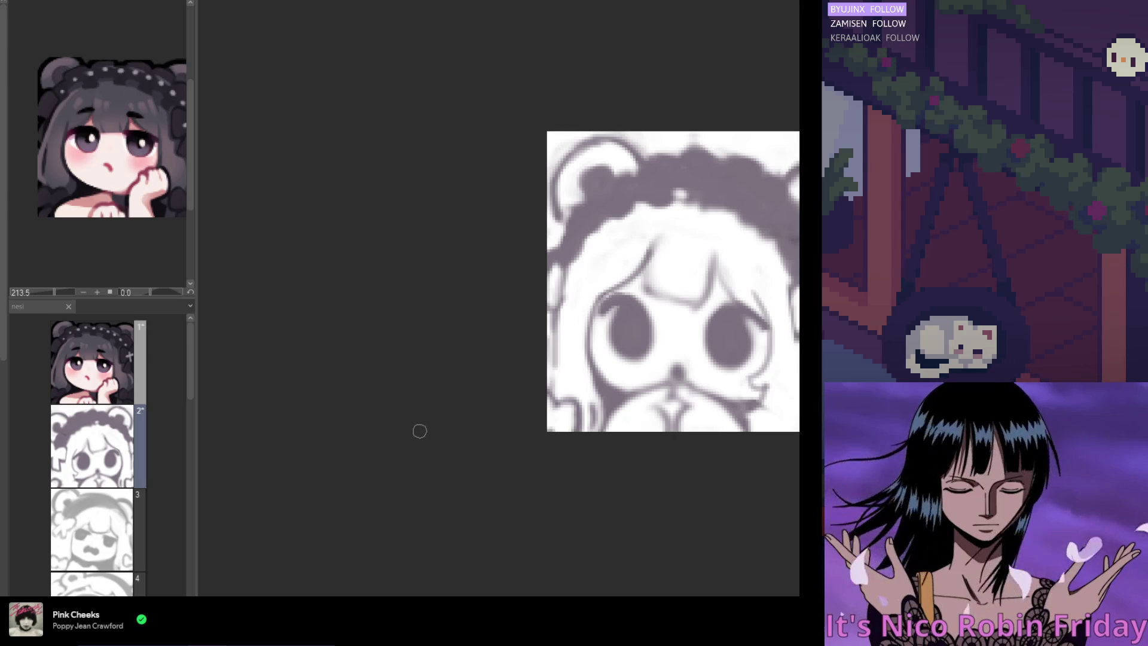
Step: Sample the drawing's dark grey and extend the shading across the lower-left of the face
scroll(414, 425, "right", 5)
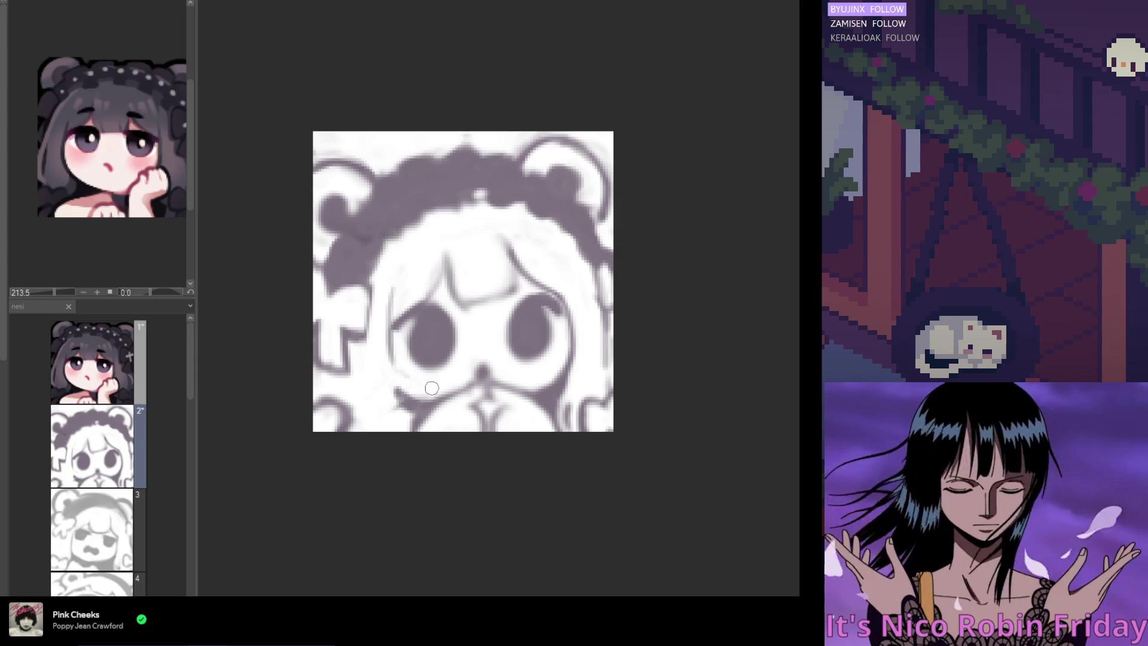
left_click(412, 401, "alt")
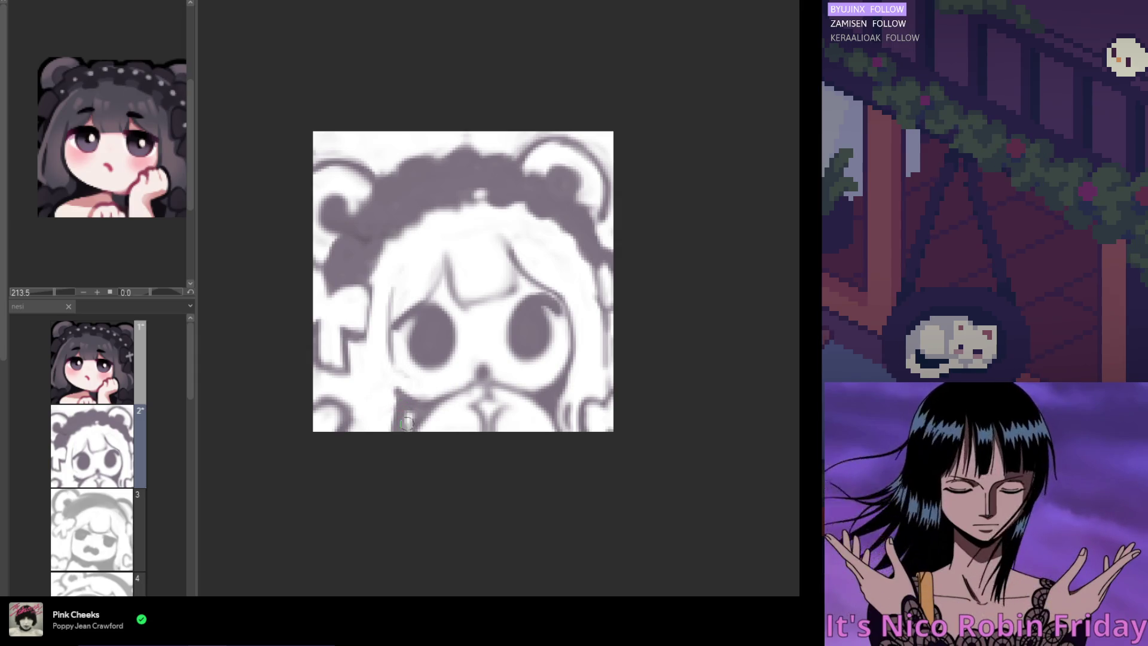
left_click_drag(406, 423, 401, 405)
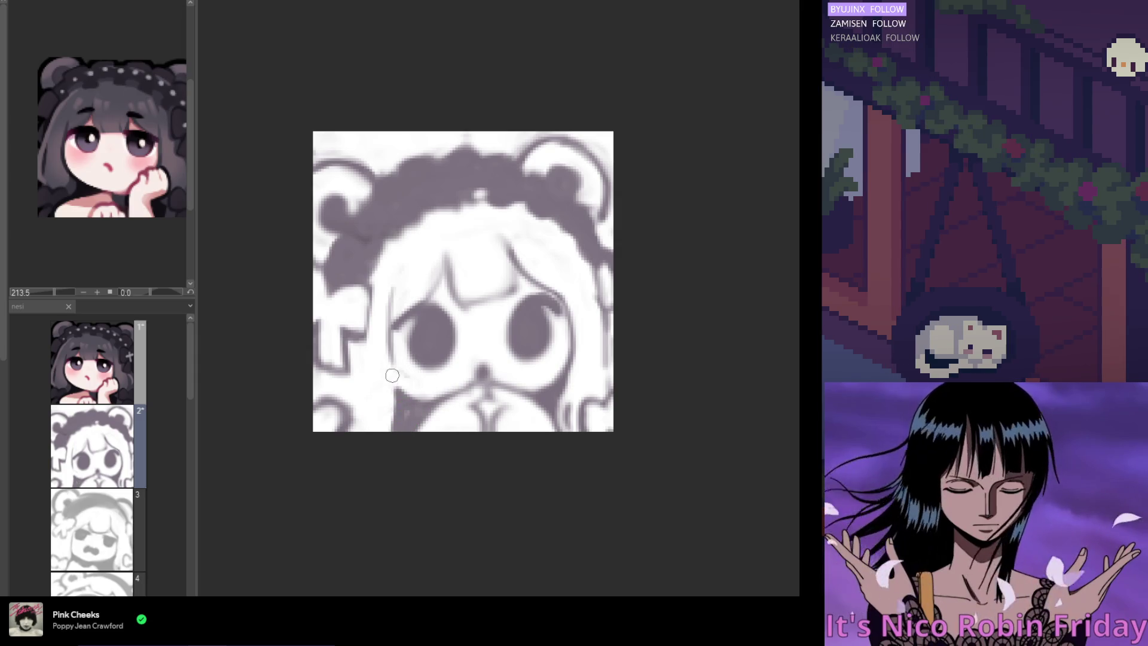
mouse_move(392, 419)
left_mouse_down()
mouse_move(393, 385)
mouse_move(392, 416)
mouse_move(317, 402)
mouse_move(329, 427)
mouse_move(319, 375)
mouse_move(331, 374)
mouse_move(352, 402)
mouse_move(336, 407)
mouse_move(369, 428)
left_mouse_up()
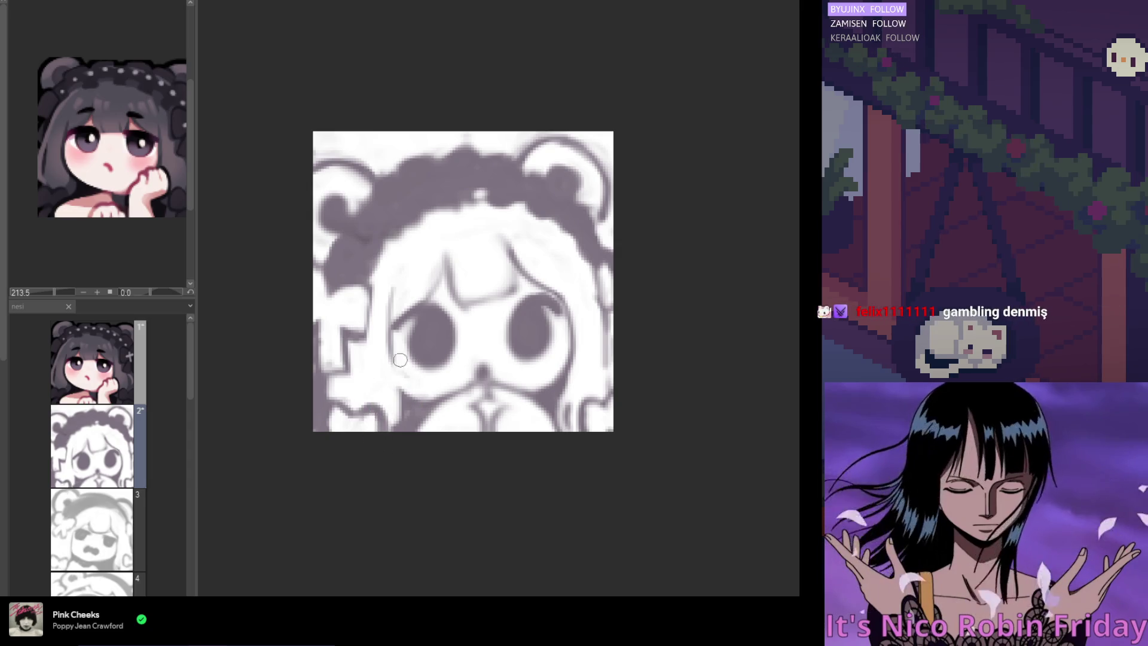
scroll(295, 226, "down", 2)
scroll(293, 226, "up", 1)
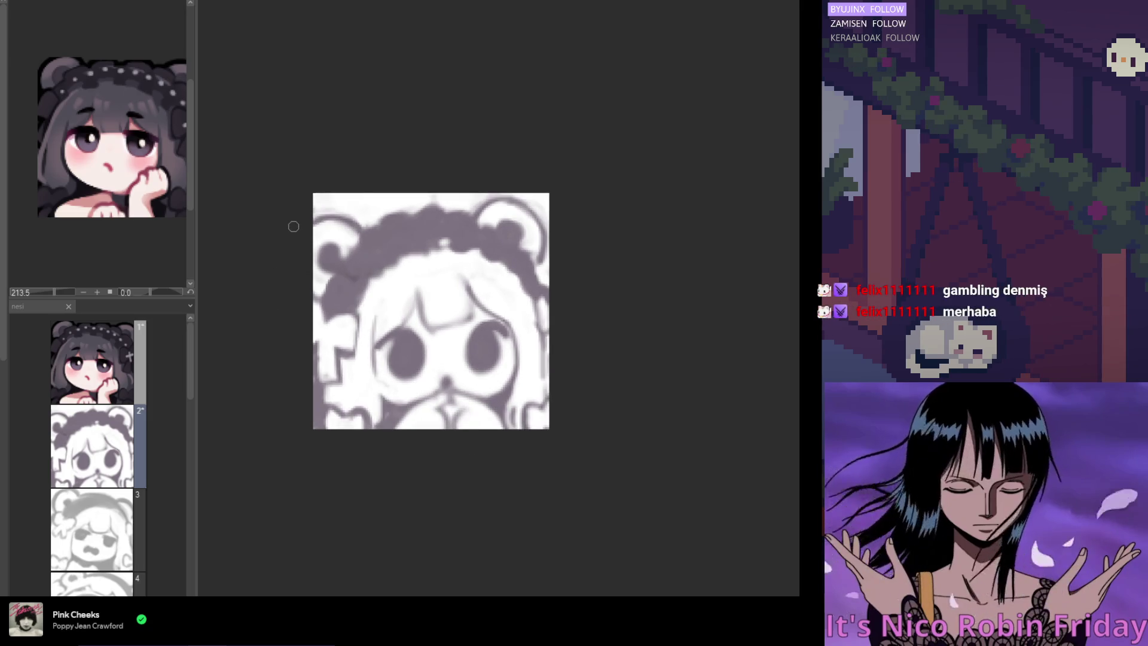